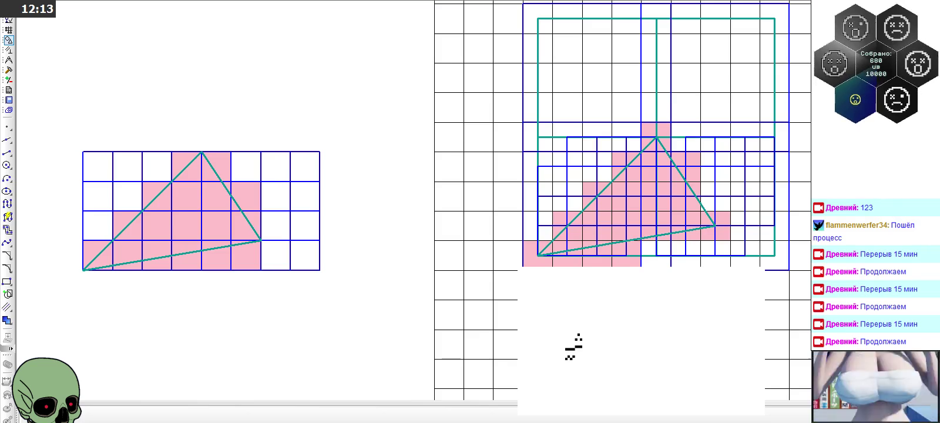
Switch from the KOMPAS-3D grid drawing to the Visual Studio code editor
{"action": "key", "text": "alt+Tab"}
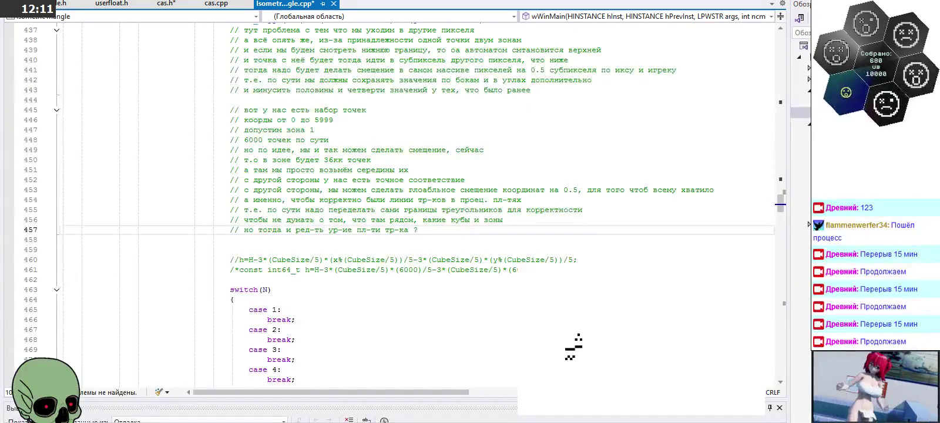
Save the isometric triangle .cpp source and return to the KOMPAS-3D grid drawing
{"action": "key", "text": "ctrl+s"}
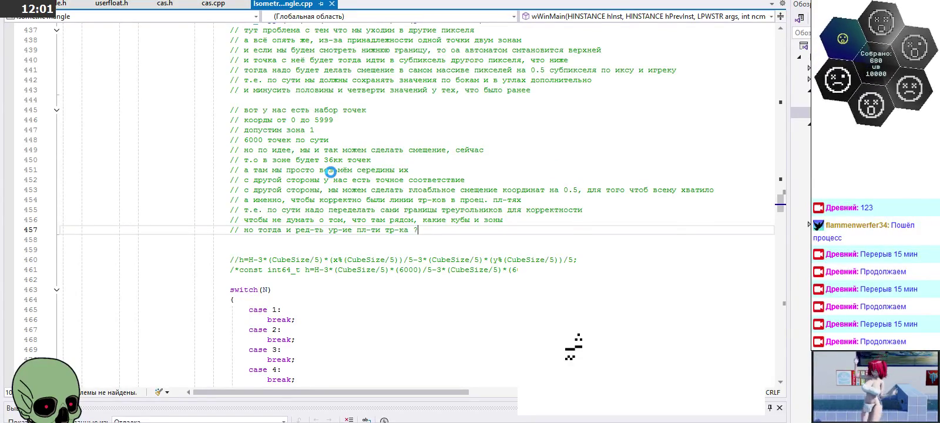
{"action": "key", "text": "alt+Tab"}
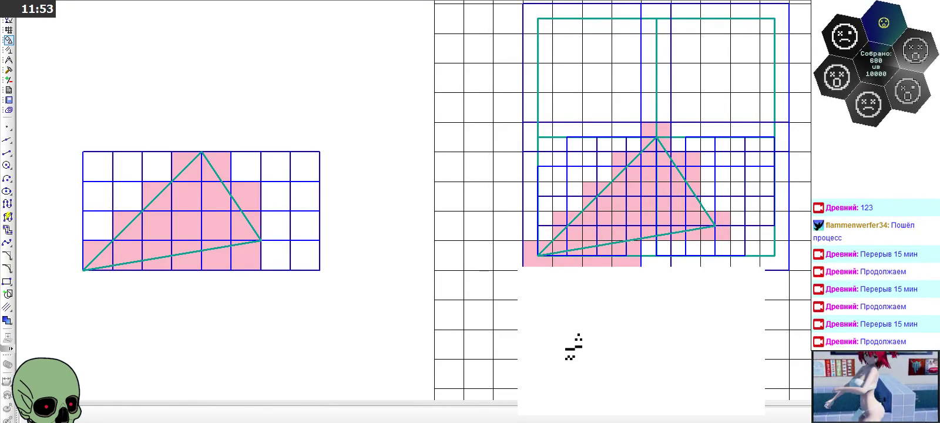
{"action": "scroll", "coordinate": [616, 279], "scroll_direction": "up", "scroll_amount": 1}
{"action": "scroll", "coordinate": [616, 279], "scroll_direction": "up", "scroll_amount": 1}
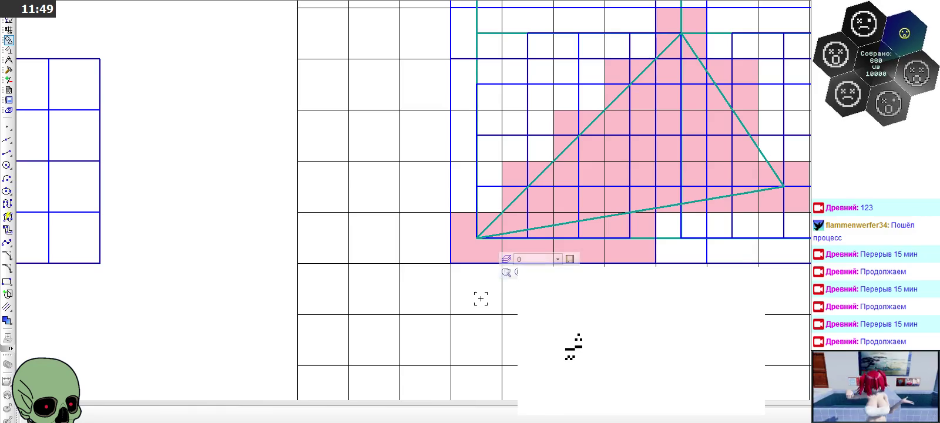
{"action": "key", "text": "ctrl+v"}
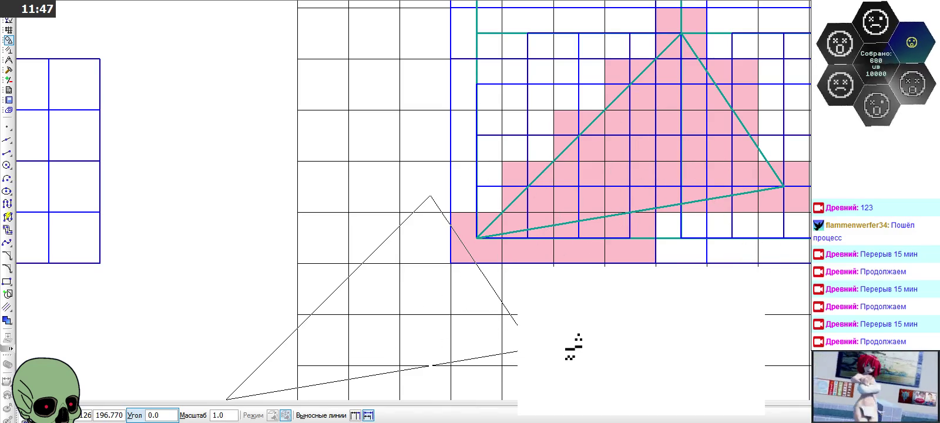
{"action": "key", "text": "Escape"}
{"action": "scroll", "coordinate": [387, 273], "scroll_direction": "down", "scroll_amount": 3}
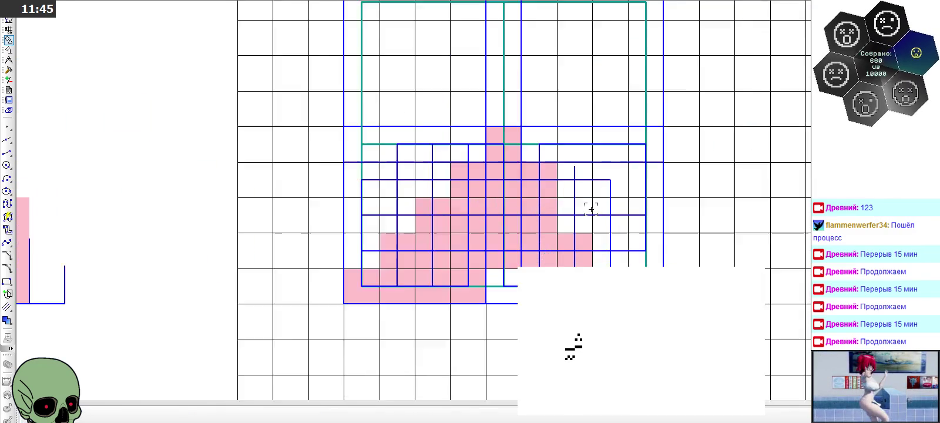
{"action": "scroll", "coordinate": [591, 207], "scroll_direction": "up", "scroll_amount": 3}
{"action": "left_click", "coordinate": [314, 155]}
{"action": "left_click", "coordinate": [294, 167]}
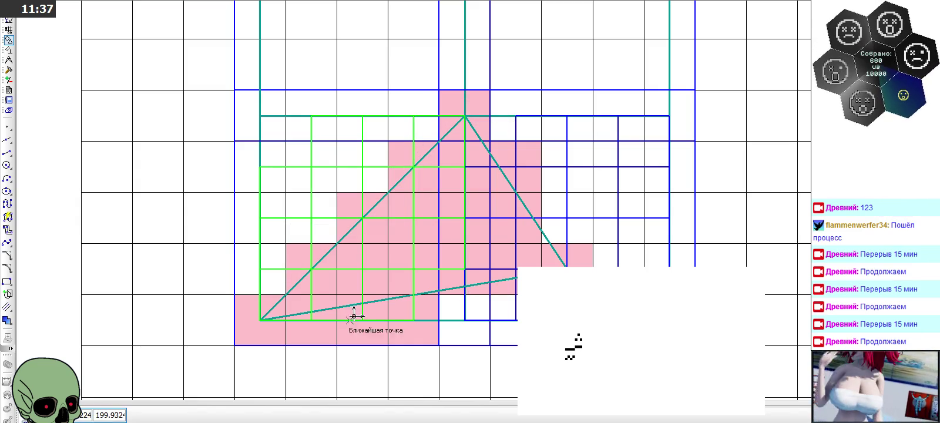
{"action": "scroll", "coordinate": [259, 319], "scroll_direction": "down", "scroll_amount": 3}
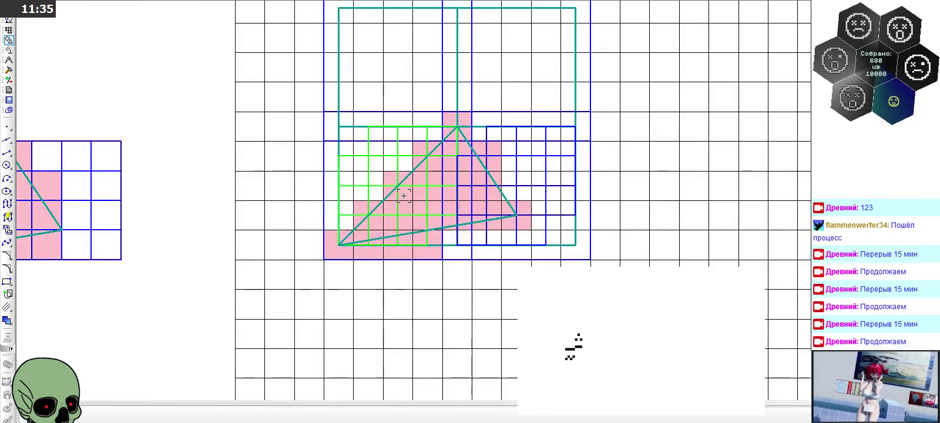
{"action": "key", "text": "ctrl+c"}
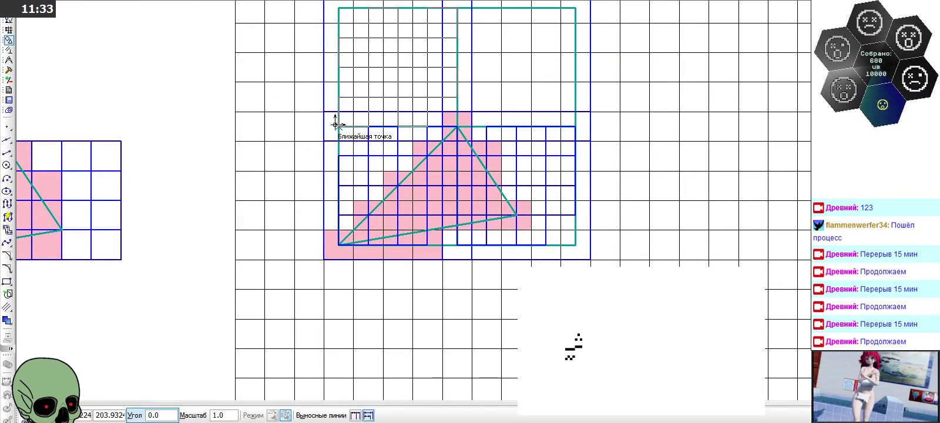
{"action": "left_click", "coordinate": [338, 245]}
{"action": "key", "text": "Escape"}
{"action": "scroll", "coordinate": [368, 157], "scroll_direction": "up", "scroll_amount": 2}
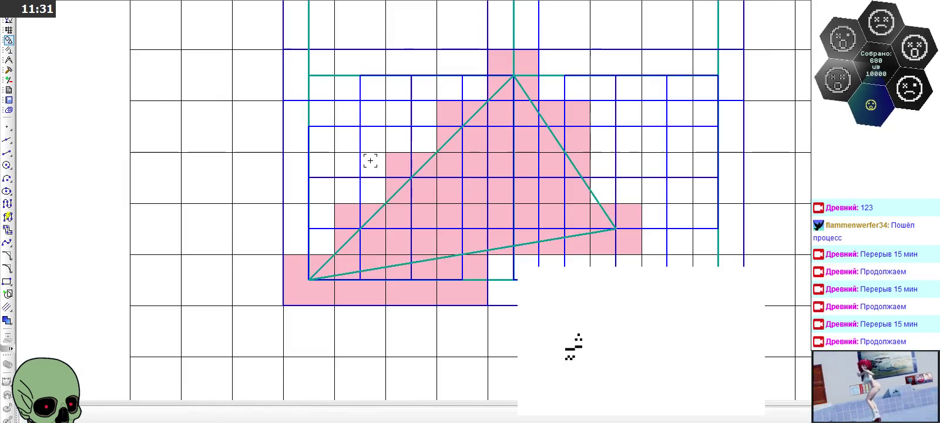
{"action": "left_click", "coordinate": [360, 110]}
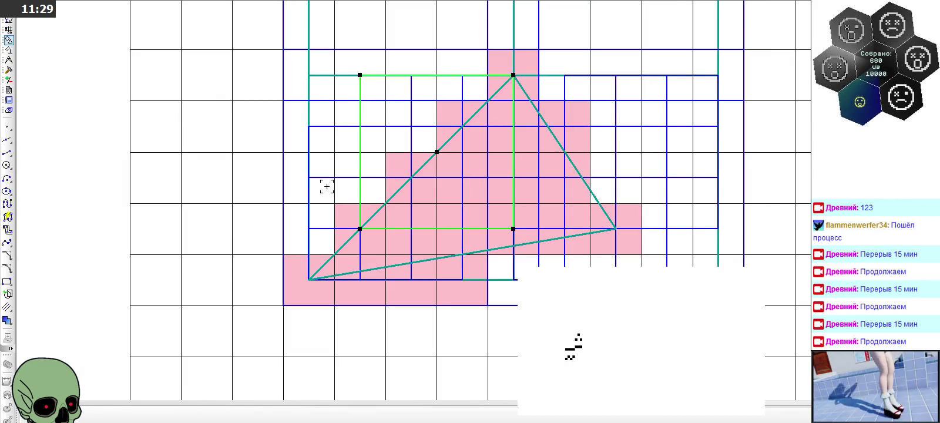
Try selecting grid cells under the triangle, then recentre the view and clear the selection
{"action": "left_click", "coordinate": [326, 229]}
{"action": "left_click", "coordinate": [318, 132]}
{"action": "left_click", "coordinate": [321, 125]}
{"action": "left_click", "coordinate": [412, 116]}
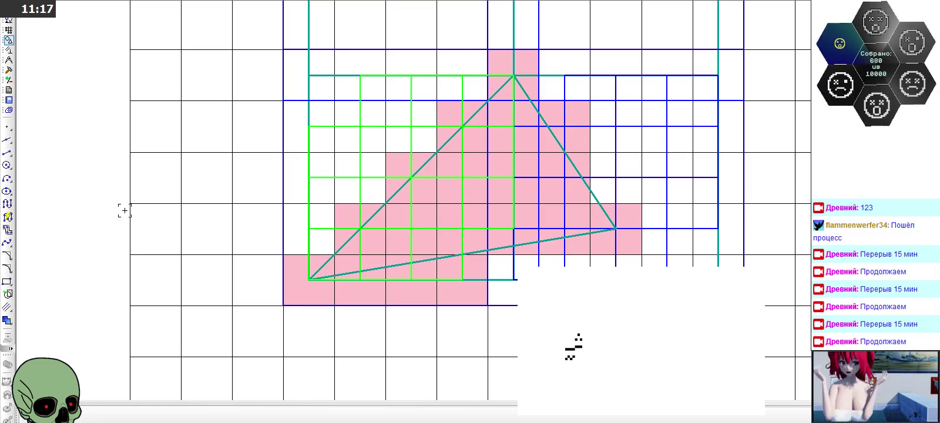
{"action": "left_click", "coordinate": [176, 206]}
{"action": "middle_click_drag", "start_coordinate": [404, 223], "coordinate": [346, 219]}
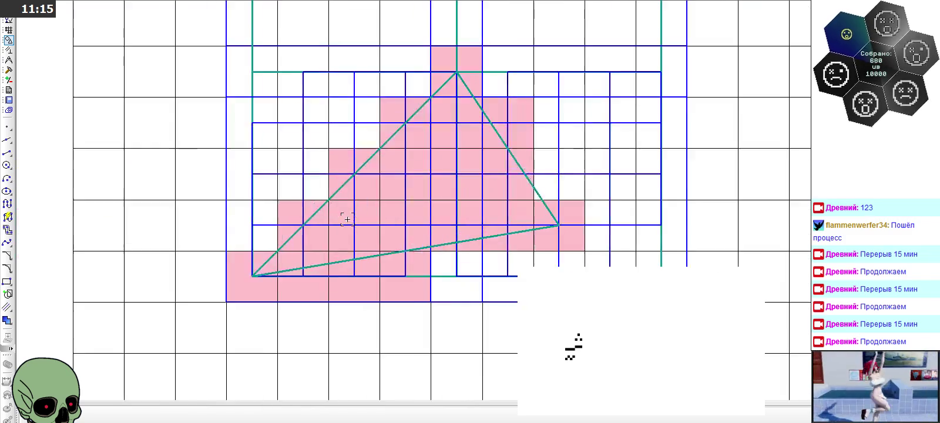
{"action": "scroll", "coordinate": [212, 94], "scroll_direction": "down", "scroll_amount": 3}
{"action": "scroll", "coordinate": [418, 153], "scroll_direction": "up", "scroll_amount": 4}
{"action": "scroll", "coordinate": [427, 138], "scroll_direction": "up", "scroll_amount": 2}
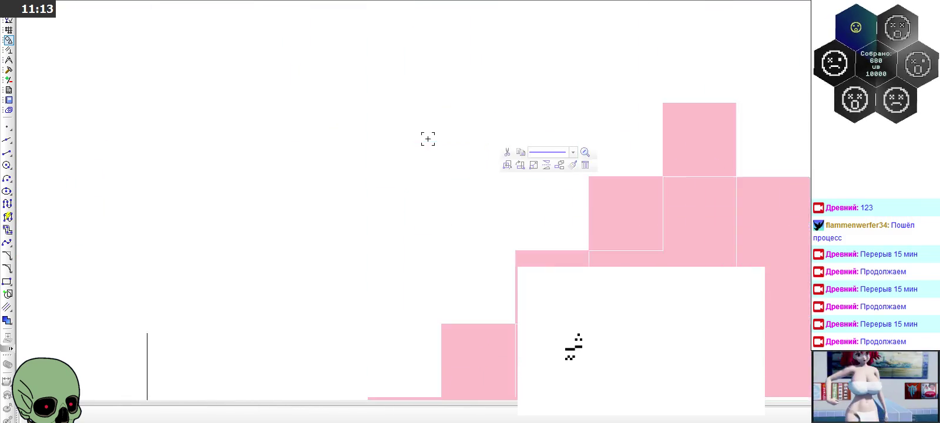
{"action": "left_click", "coordinate": [506, 179]}
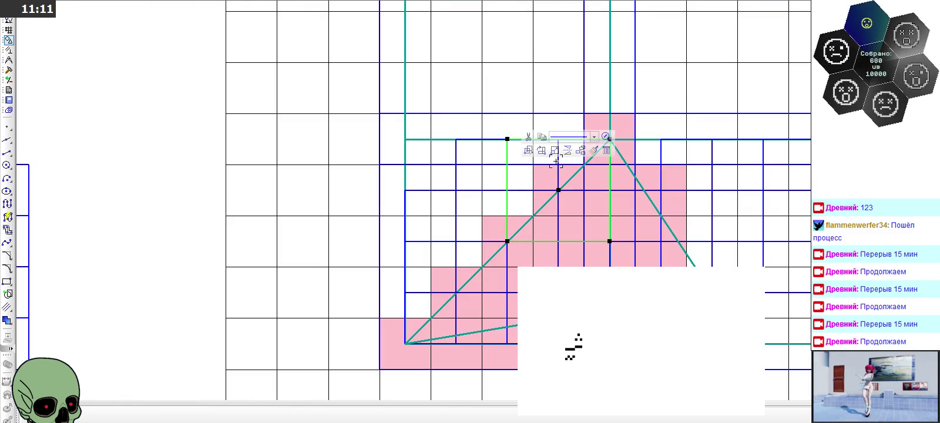
{"action": "key", "text": "Escape"}
Select the lower-left grid block beneath the pink triangle
{"action": "left_click", "coordinate": [559, 154]}
{"action": "left_click", "coordinate": [467, 157]}
{"action": "left_click", "coordinate": [419, 183]}
{"action": "left_click", "coordinate": [421, 192]}
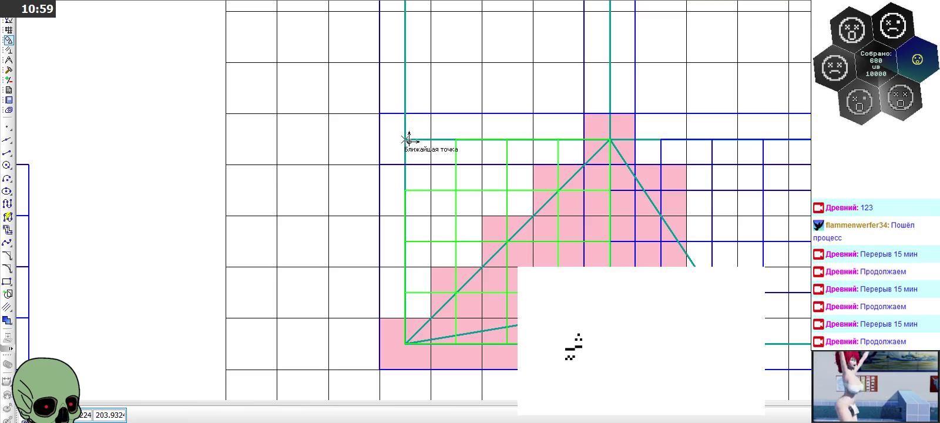
Paste the copied grid block below the triangle's lower-left corner
{"action": "scroll", "coordinate": [402, 138], "scroll_direction": "down", "scroll_amount": 1}
{"action": "scroll", "coordinate": [446, 159], "scroll_direction": "down", "scroll_amount": 3}
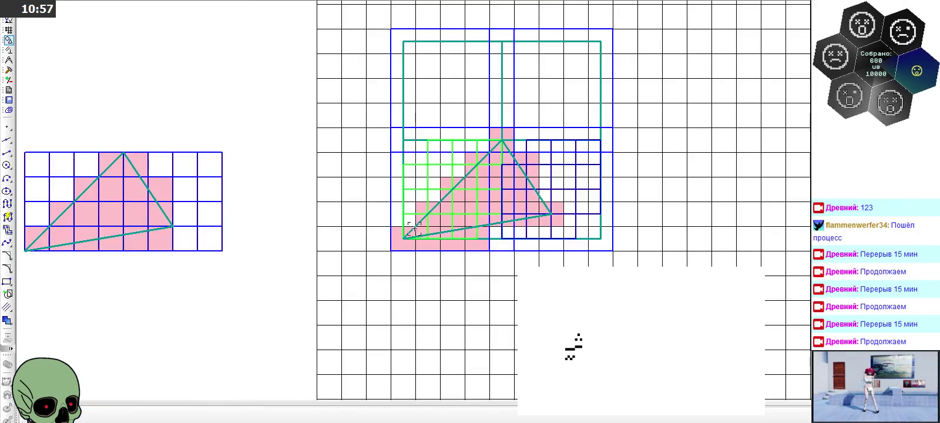
{"action": "scroll", "coordinate": [420, 257], "scroll_direction": "up", "scroll_amount": 4}
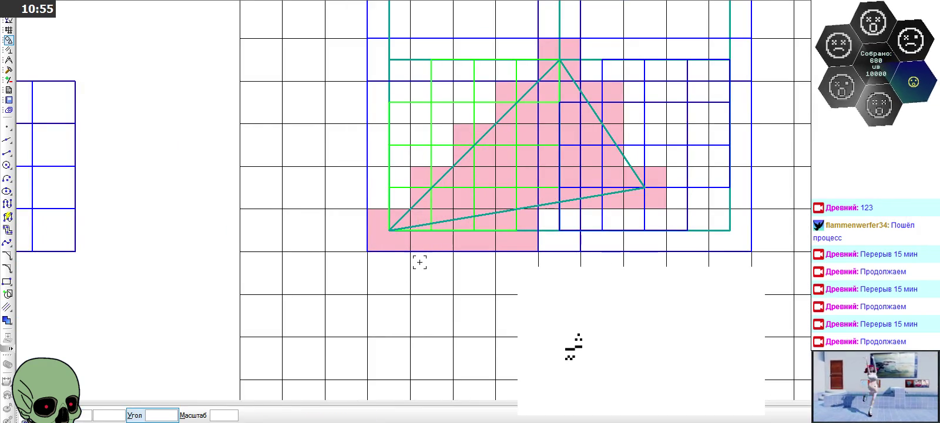
{"action": "key", "text": "ctrl+v"}
{"action": "left_click", "coordinate": [388, 230]}
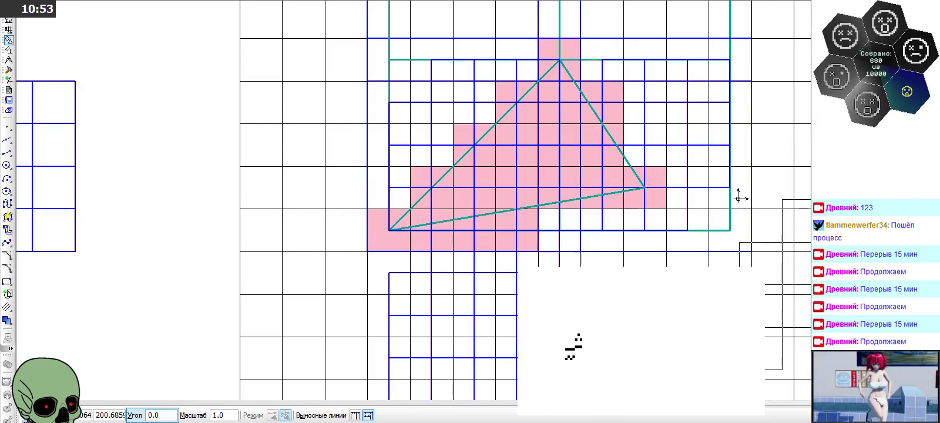
{"action": "scroll", "coordinate": [742, 200], "scroll_direction": "down", "scroll_amount": 2}
{"action": "scroll", "coordinate": [742, 216], "scroll_direction": "up", "scroll_amount": 2}
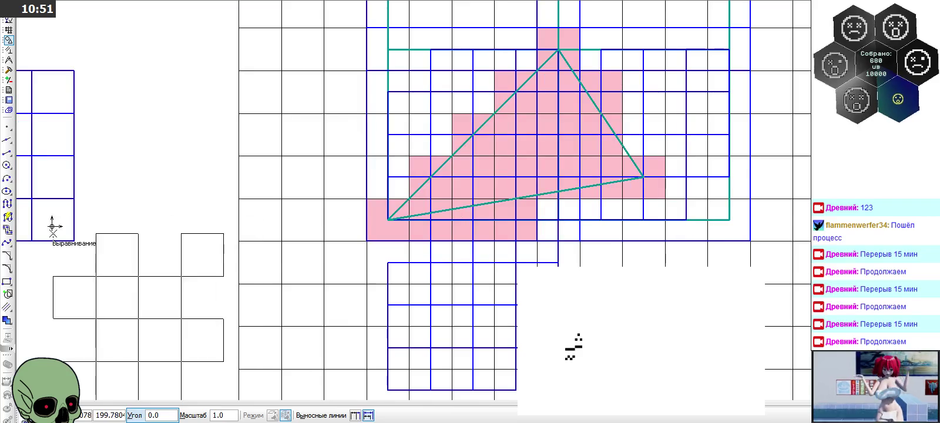
Draw a short vertical segment down from the triangle's lower-left corner and begin another
{"action": "left_click", "coordinate": [7, 152]}
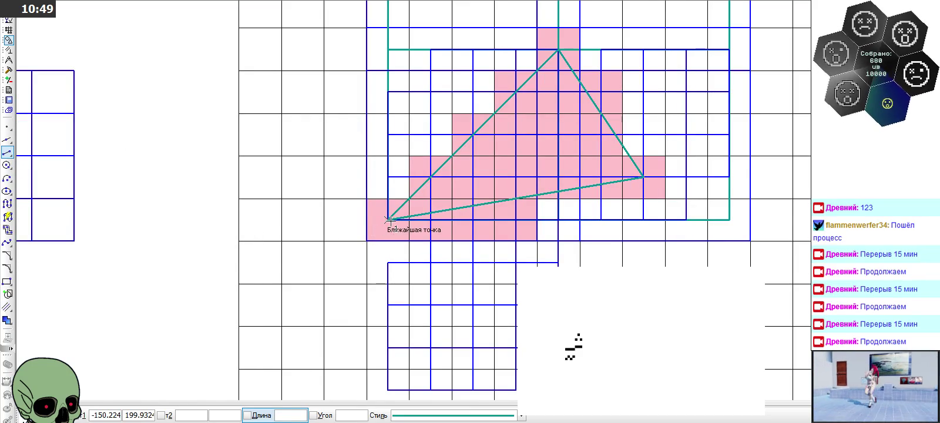
{"action": "left_click", "coordinate": [387, 219]}
{"action": "left_click", "coordinate": [388, 262]}
{"action": "scroll", "coordinate": [565, 288], "scroll_direction": "down", "scroll_amount": 1}
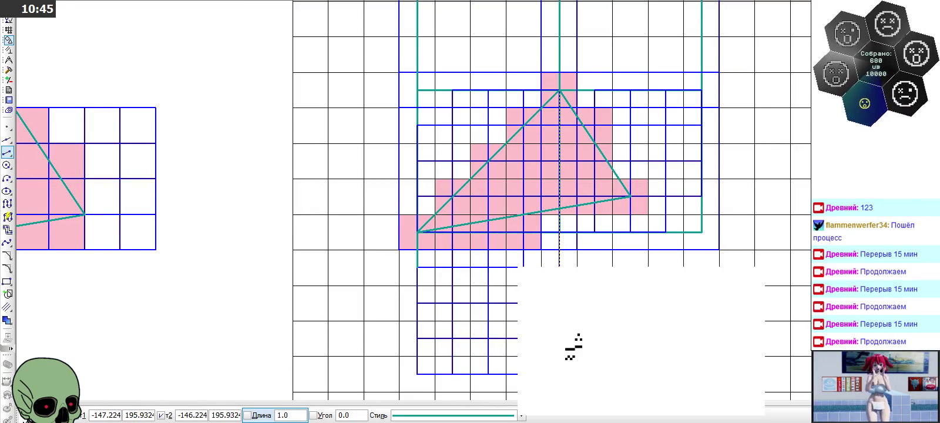
{"action": "left_click", "coordinate": [572, 346]}
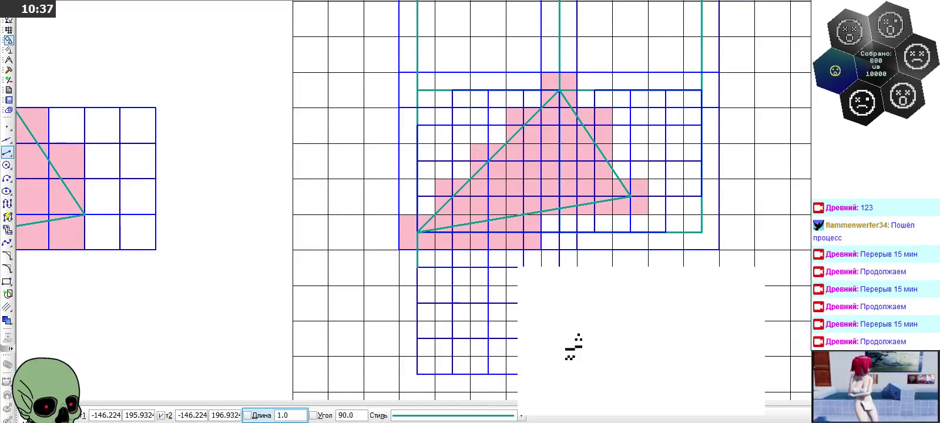
Set the segment style to Основная (basic line) and end the line command
{"action": "left_click", "coordinate": [487, 415]}
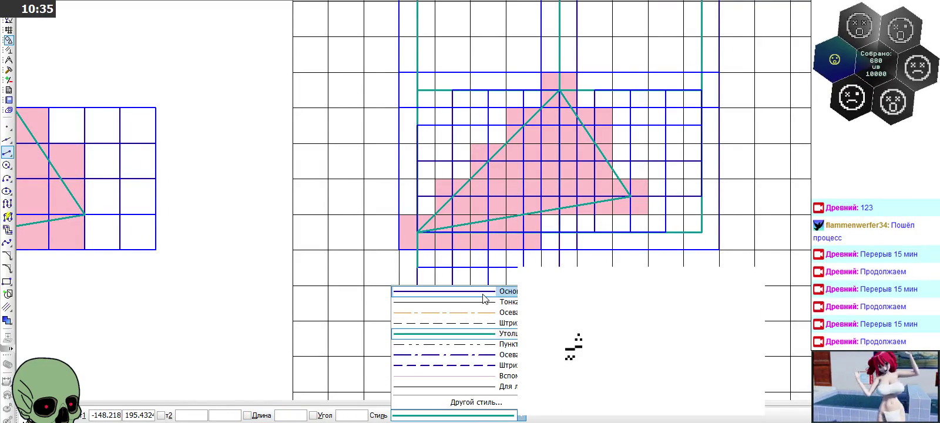
{"action": "left_click", "coordinate": [483, 298]}
{"action": "scroll", "coordinate": [476, 335], "scroll_direction": "up", "scroll_amount": 2}
{"action": "scroll", "coordinate": [403, 234], "scroll_direction": "up", "scroll_amount": 2}
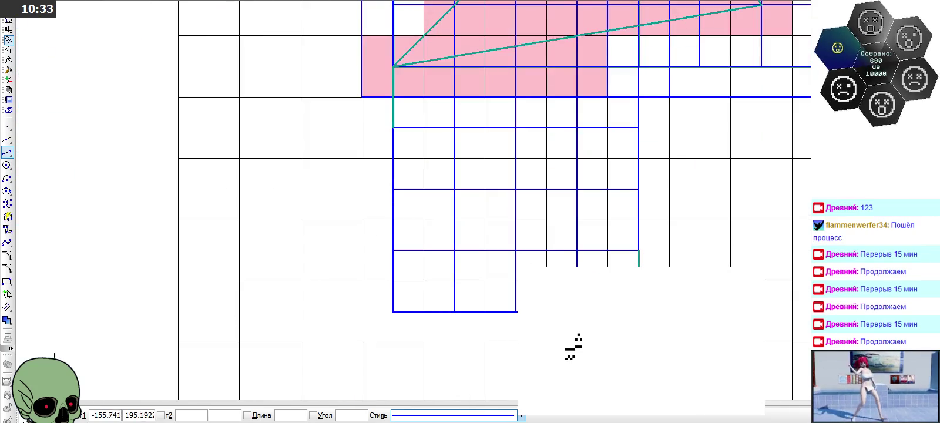
{"action": "key", "text": "Escape"}
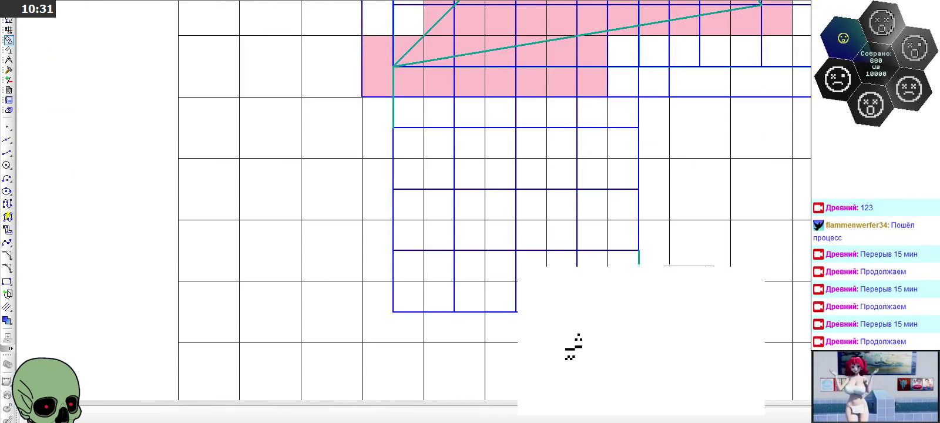
Restyle the short lines at the grid's right edge and under the corner to basic
{"action": "right_click", "coordinate": [765, 277]}
{"action": "key", "text": "Escape"}
{"action": "left_click", "coordinate": [638, 258]}
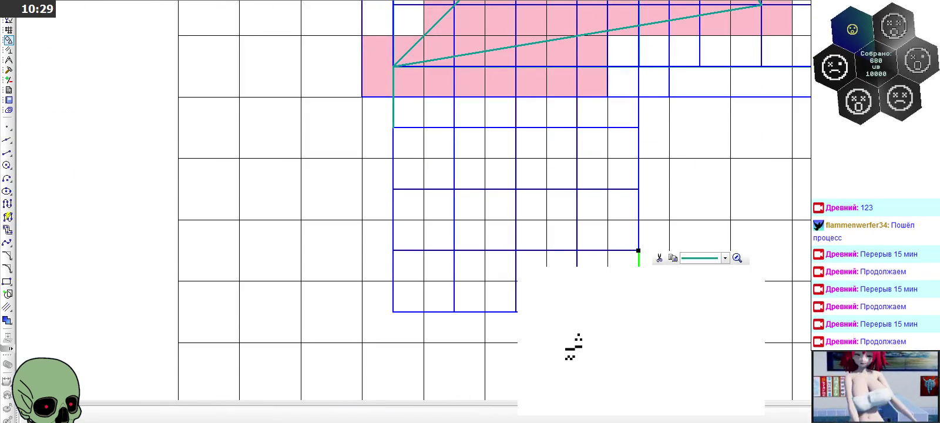
{"action": "left_click", "coordinate": [724, 258]}
{"action": "left_click", "coordinate": [734, 268]}
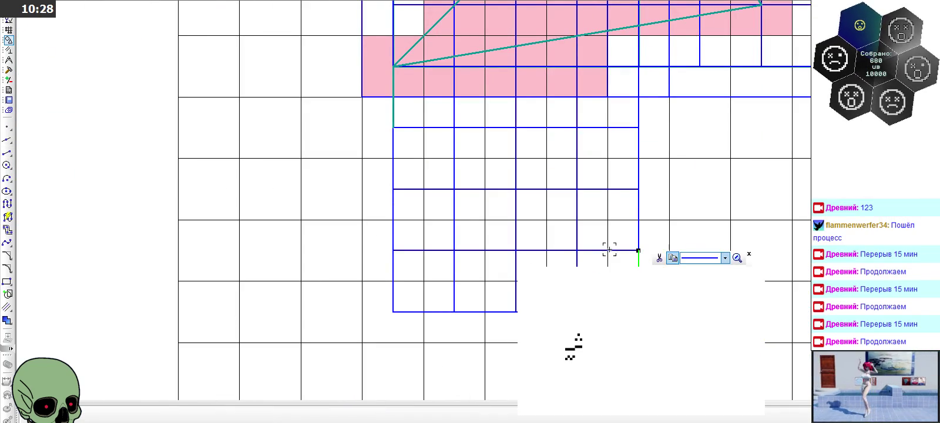
{"action": "left_click", "coordinate": [392, 122]}
{"action": "left_click", "coordinate": [477, 81]}
{"action": "left_click", "coordinate": [464, 93]}
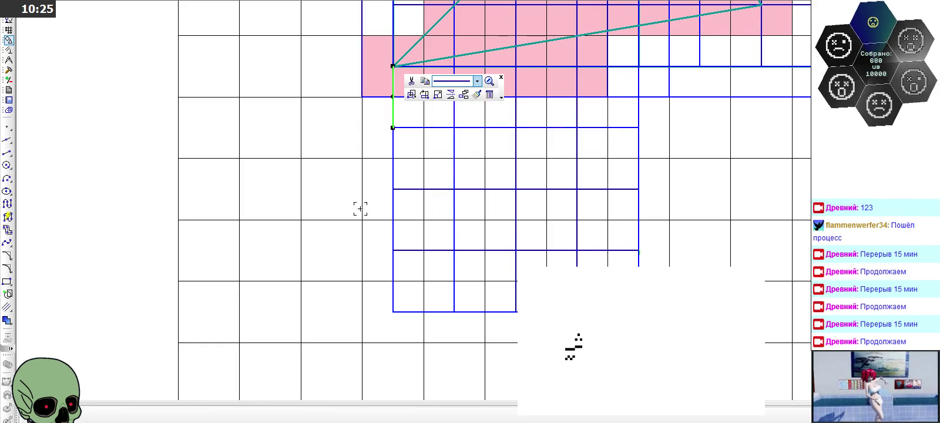
{"action": "key", "text": "Escape"}
{"action": "scroll", "coordinate": [271, 295], "scroll_direction": "down", "scroll_amount": 2}
{"action": "scroll", "coordinate": [319, 288], "scroll_direction": "down", "scroll_amount": 1}
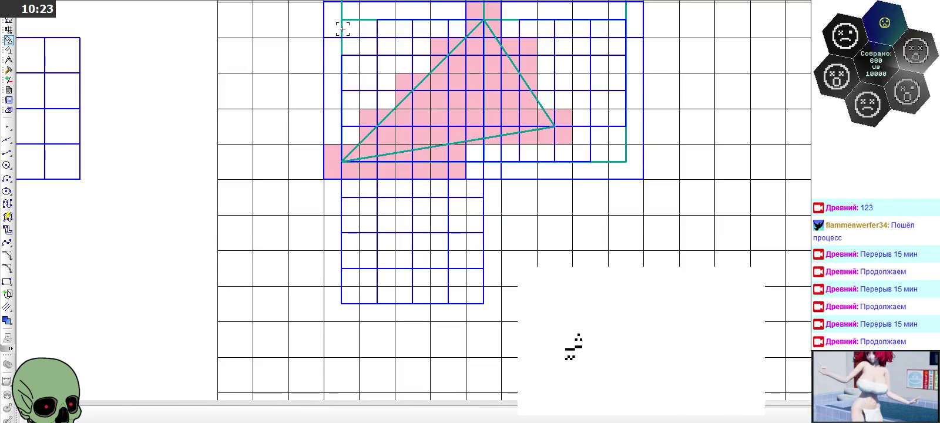
Zoom in and out around the pink rasterized triangle to inspect both grids
{"action": "scroll", "coordinate": [319, 287], "scroll_direction": "up", "scroll_amount": 5}
{"action": "scroll", "coordinate": [352, 15], "scroll_direction": "up", "scroll_amount": 2}
{"action": "scroll", "coordinate": [404, 98], "scroll_direction": "up", "scroll_amount": 2}
{"action": "scroll", "coordinate": [405, 88], "scroll_direction": "down", "scroll_amount": 4}
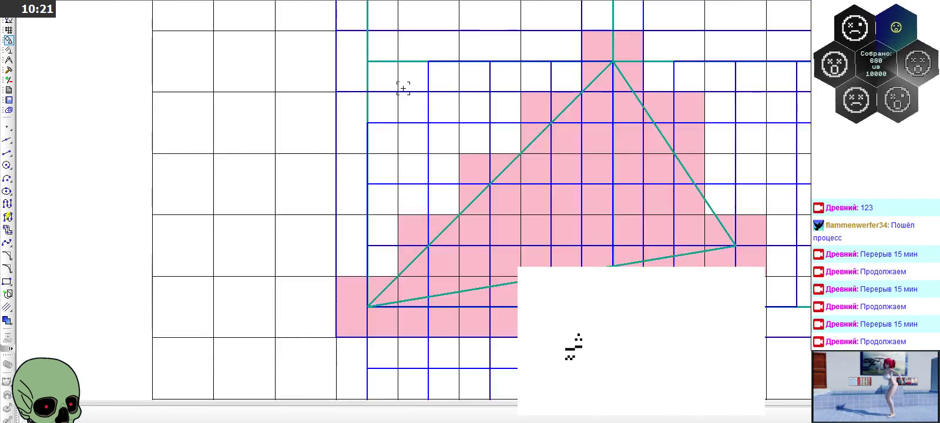
{"action": "scroll", "coordinate": [402, 87], "scroll_direction": "down", "scroll_amount": 1}
{"action": "scroll", "coordinate": [394, 82], "scroll_direction": "down", "scroll_amount": 4}
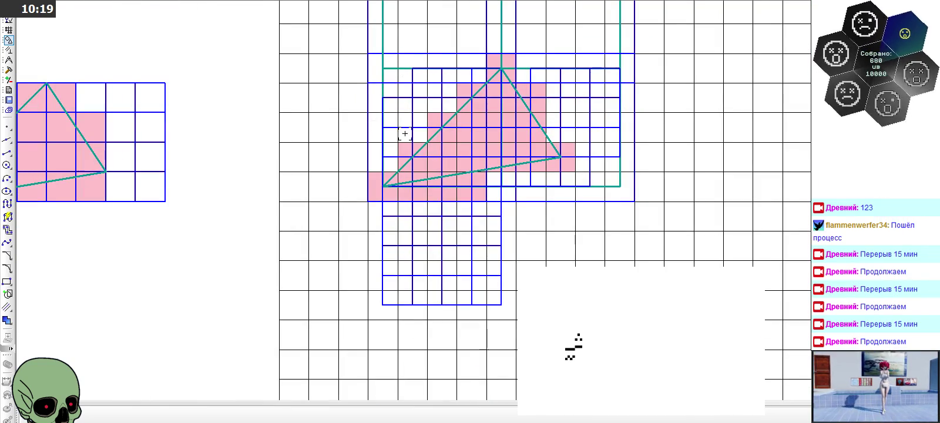
{"action": "scroll", "coordinate": [393, 169], "scroll_direction": "up", "scroll_amount": 5}
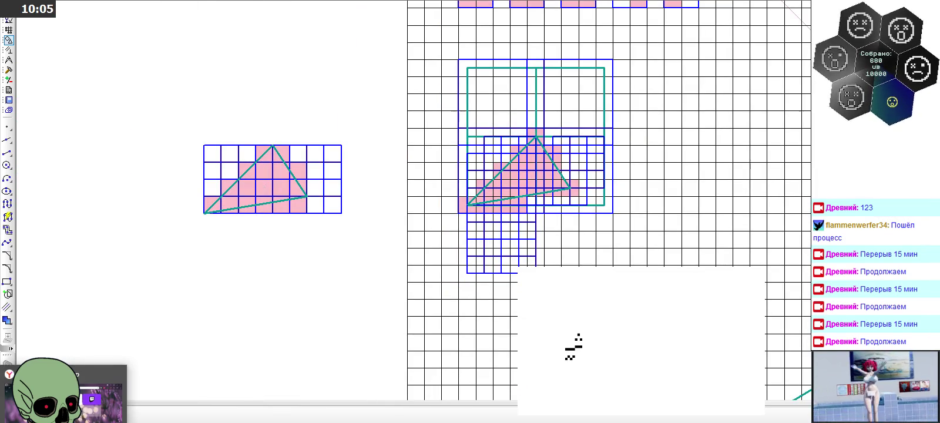
{"action": "scroll", "coordinate": [470, 204], "scroll_direction": "up", "scroll_amount": 3}
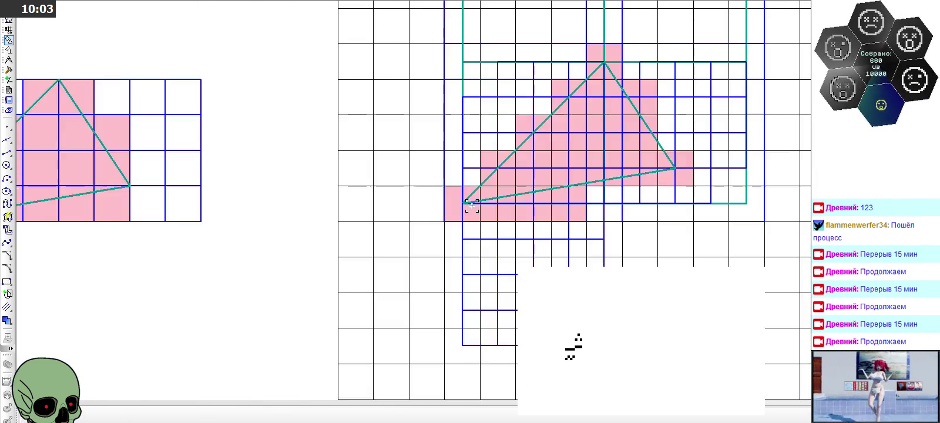
{"action": "scroll", "coordinate": [473, 204], "scroll_direction": "up", "scroll_amount": 2}
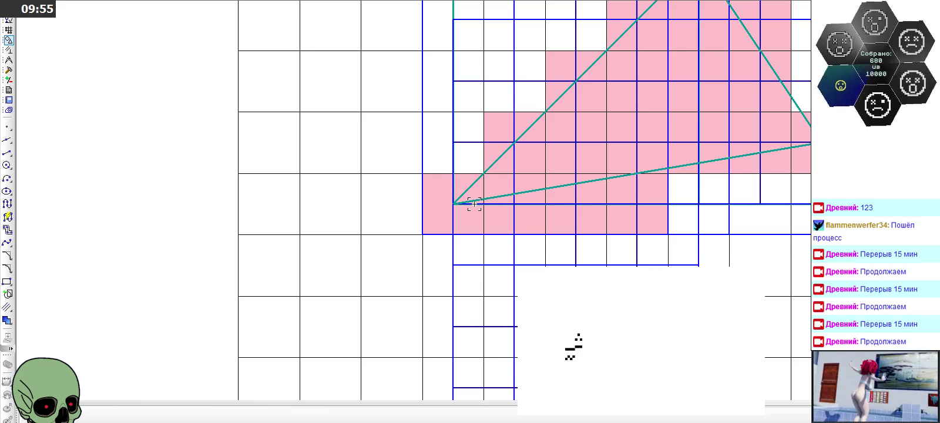
{"action": "scroll", "coordinate": [474, 204], "scroll_direction": "down", "scroll_amount": 1}
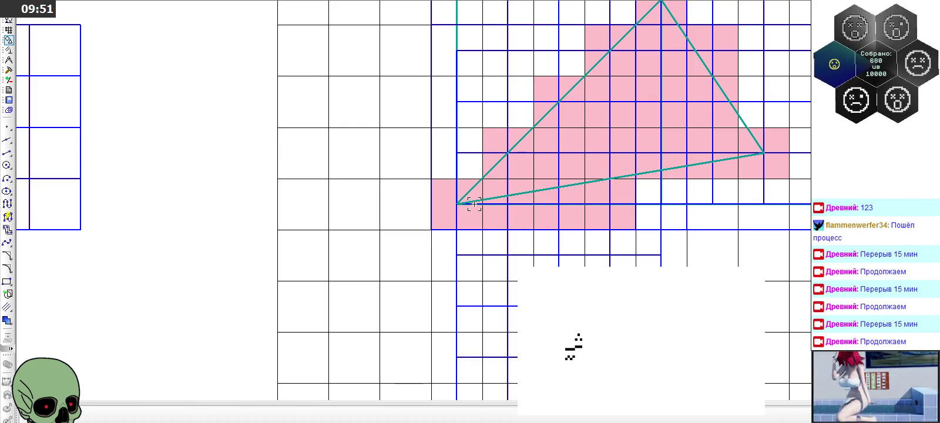
{"action": "scroll", "coordinate": [473, 205], "scroll_direction": "down", "scroll_amount": 1}
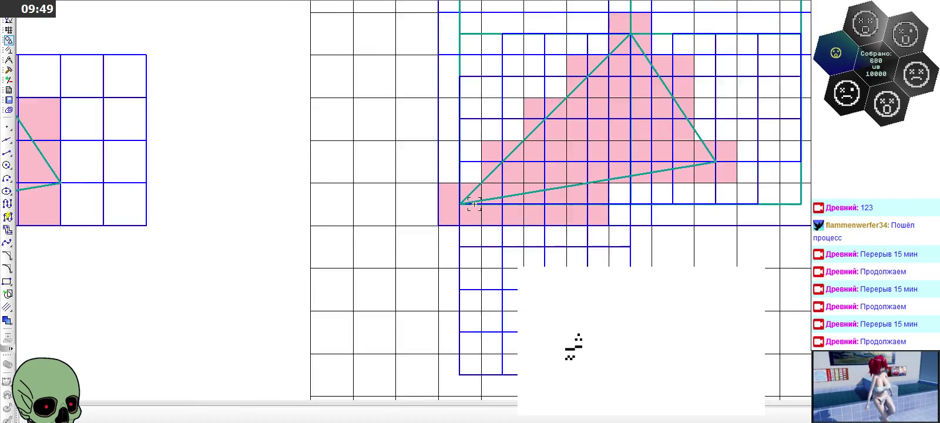
{"action": "scroll", "coordinate": [474, 205], "scroll_direction": "down", "scroll_amount": 1}
{"action": "scroll", "coordinate": [474, 204], "scroll_direction": "down", "scroll_amount": 1}
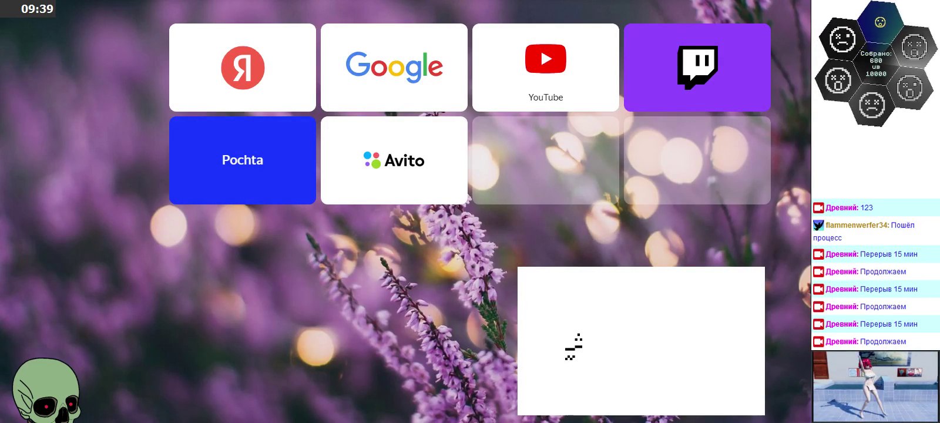
Search for Bresenham segment drawing with endpoints in pixel corners and open the Habr result
{"action": "key", "text": "ctrl+l"}
{"action": "type", "text": "алгоритм брезен"}
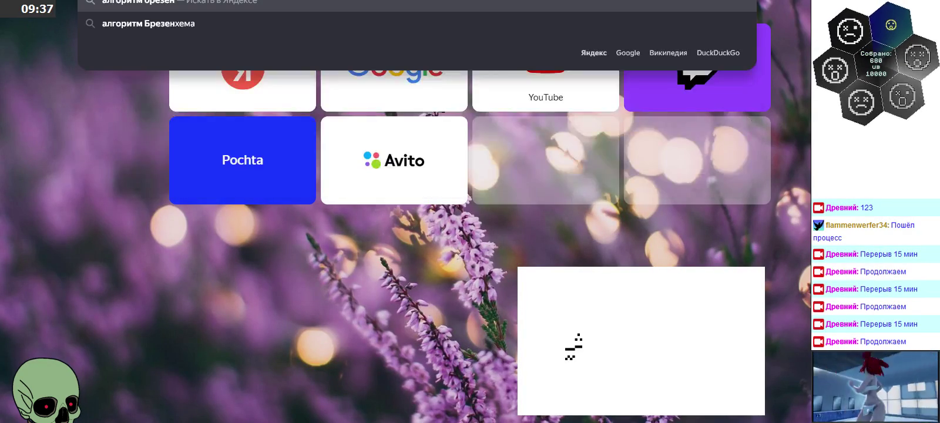
{"action": "key", "text": "Down"}
{"action": "type", "text": "д"}
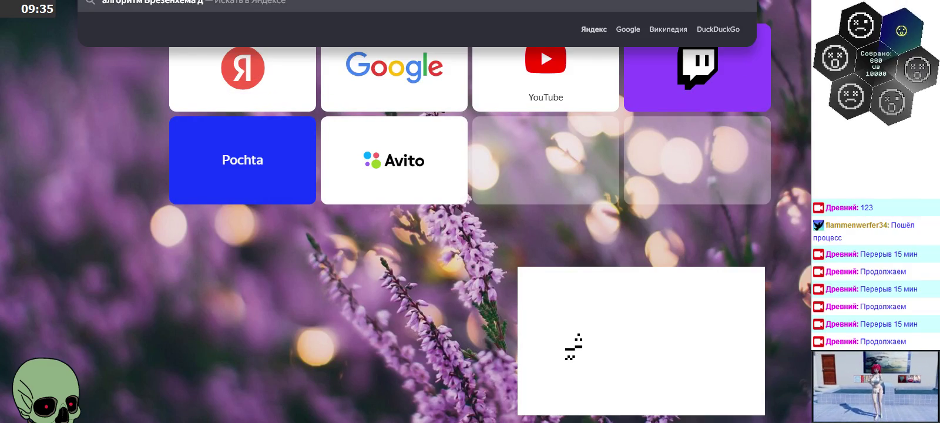
{"action": "type", "text": "ля рисования отрезков для случая когда"}
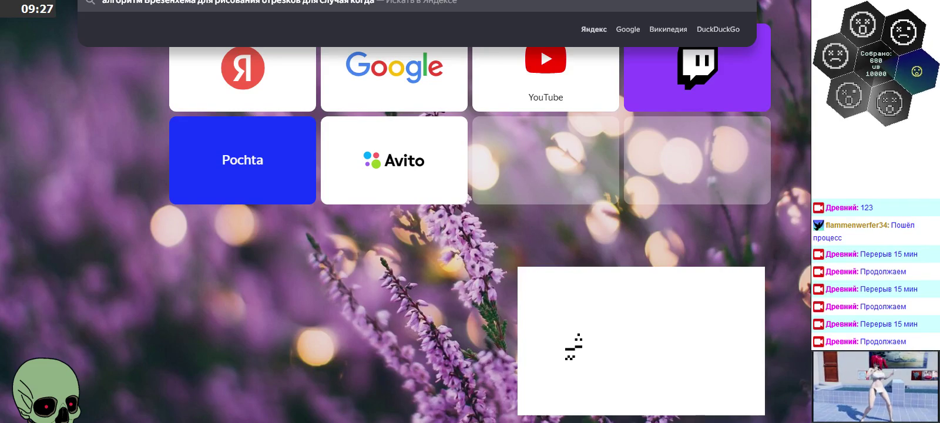
{"action": "type", "text": " точки отрезка"}
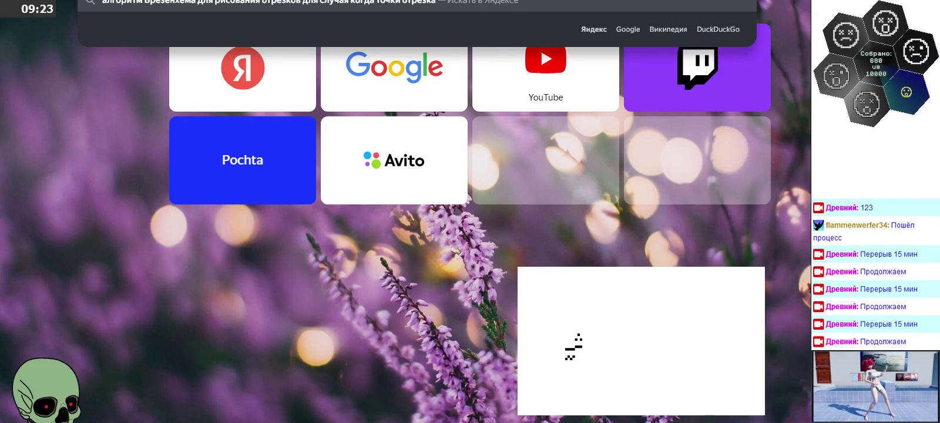
{"action": "type", "text": " в к"}
{"action": "key", "text": "BackSpace"}
{"action": "type", "text": "углах"}
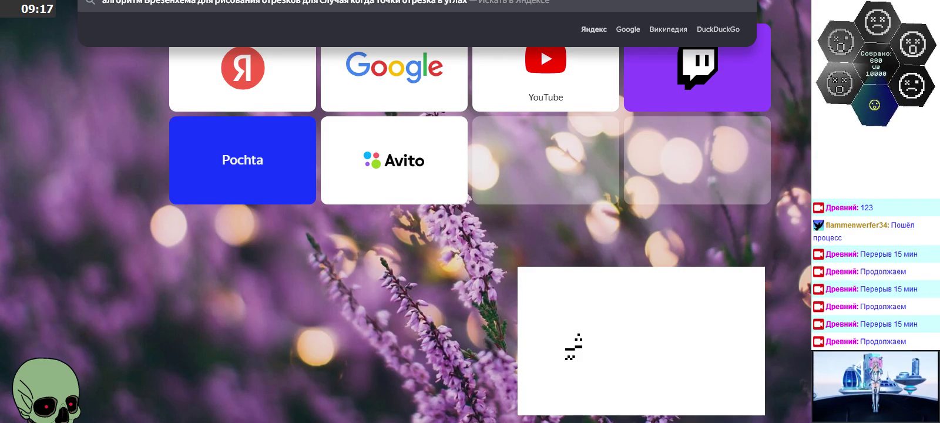
{"action": "type", "text": " пикселей"}
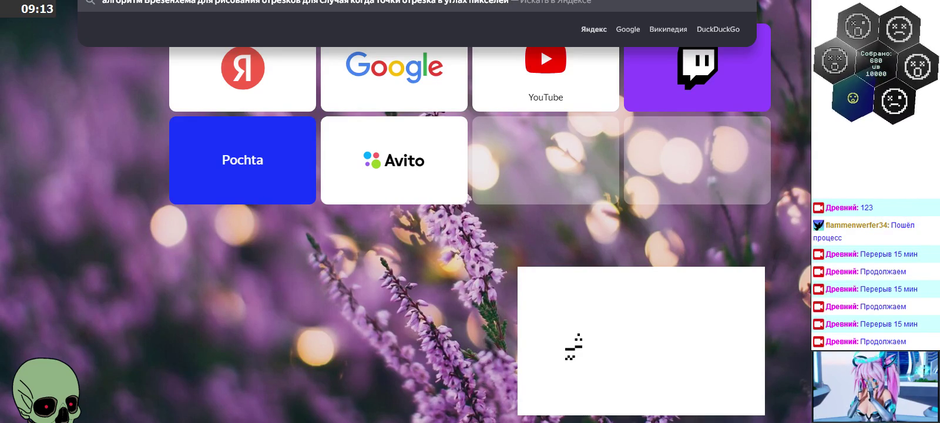
{"action": "key", "text": "Return"}
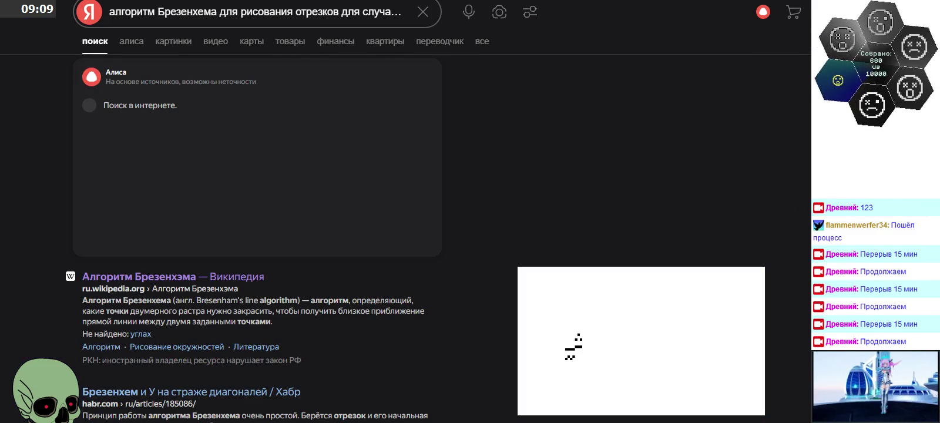
{"action": "scroll", "coordinate": [476, 320], "scroll_direction": "down", "scroll_amount": 3}
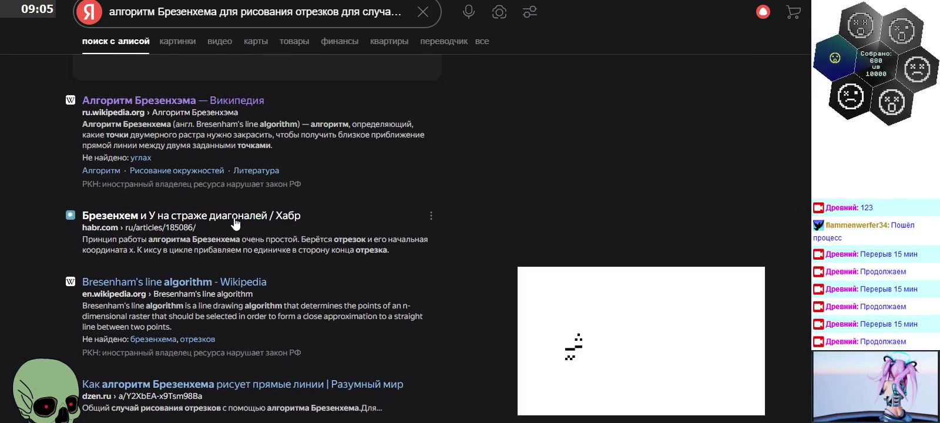
{"action": "left_click", "coordinate": [234, 215]}
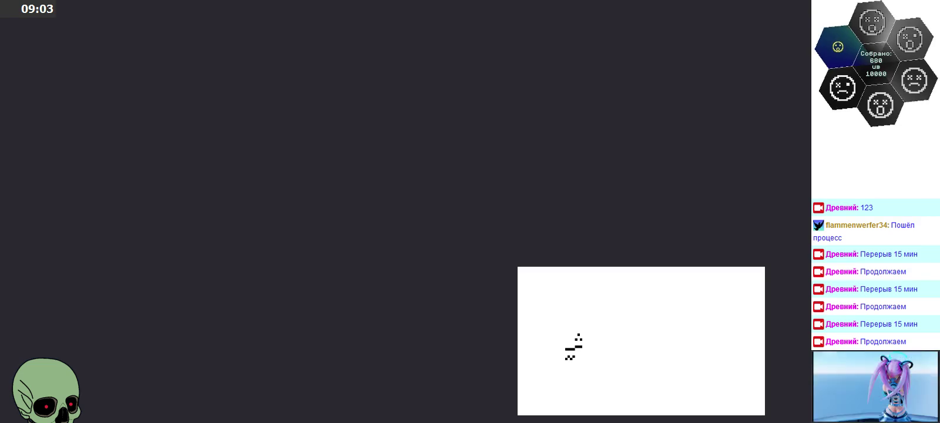
Close the blank tab and scroll through the Google results for the Bresenham query
{"action": "key", "text": "ctrl+w"}
{"action": "scroll", "coordinate": [475, 170], "scroll_direction": "down", "scroll_amount": 5}
{"action": "scroll", "coordinate": [483, 172], "scroll_direction": "down", "scroll_amount": 5}
{"action": "scroll", "coordinate": [449, 162], "scroll_direction": "down", "scroll_amount": 5}
{"action": "scroll", "coordinate": [553, 157], "scroll_direction": "down", "scroll_amount": 5}
{"action": "left_click", "coordinate": [303, 278]}
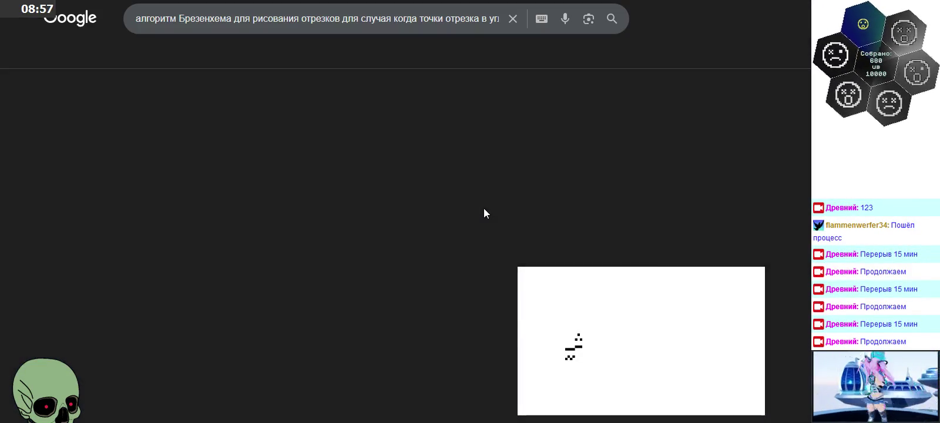
{"action": "scroll", "coordinate": [470, 197], "scroll_direction": "down", "scroll_amount": 5}
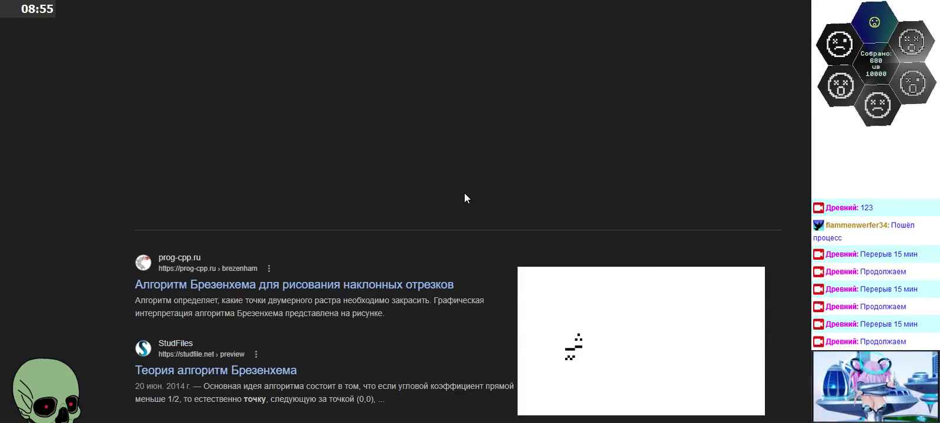
{"action": "scroll", "coordinate": [465, 199], "scroll_direction": "up", "scroll_amount": 2}
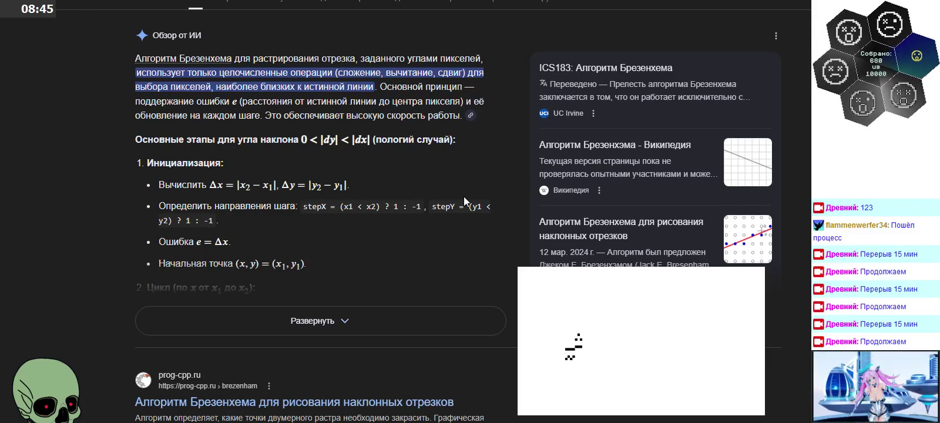
{"action": "scroll", "coordinate": [464, 195], "scroll_direction": "down", "scroll_amount": 1}
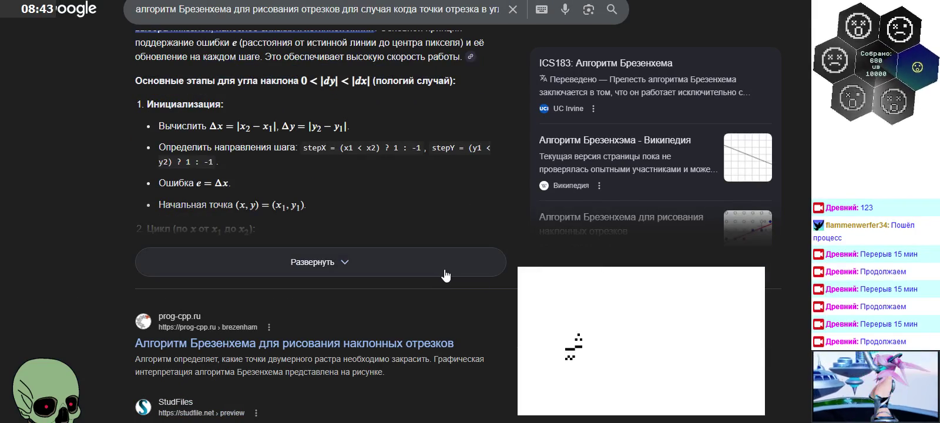
Expand the AI overview to read its full Bresenham loop steps, then go to Habr
{"action": "left_click", "coordinate": [445, 274]}
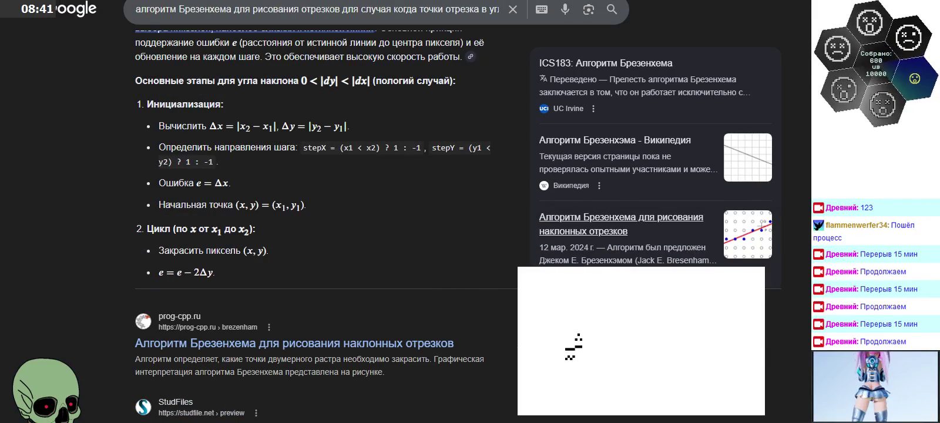
{"action": "scroll", "coordinate": [403, 242], "scroll_direction": "down", "scroll_amount": 4}
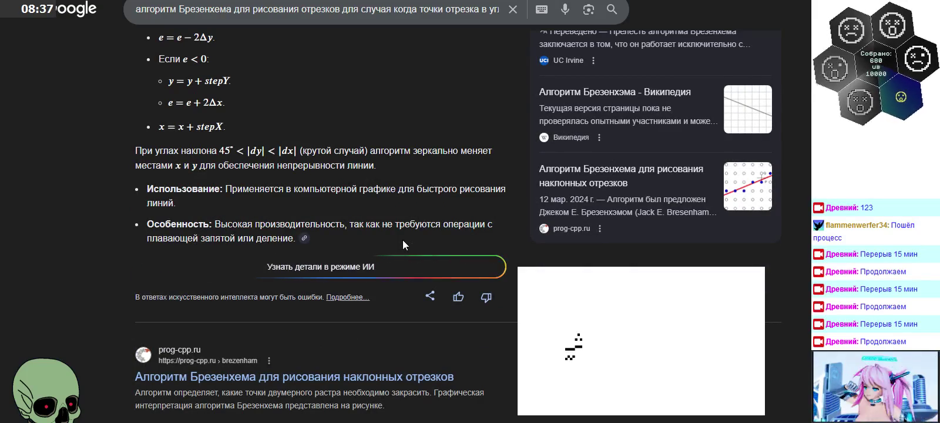
{"action": "scroll", "coordinate": [403, 244], "scroll_direction": "down", "scroll_amount": 3}
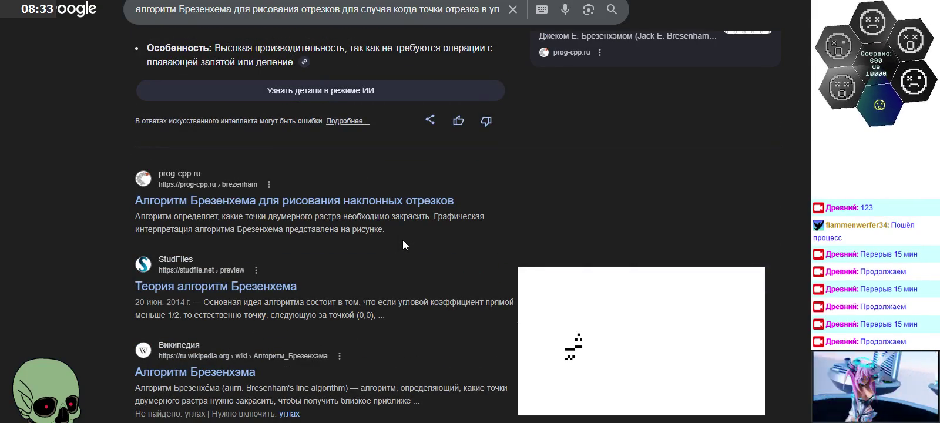
{"action": "scroll", "coordinate": [403, 244], "scroll_direction": "down", "scroll_amount": 2}
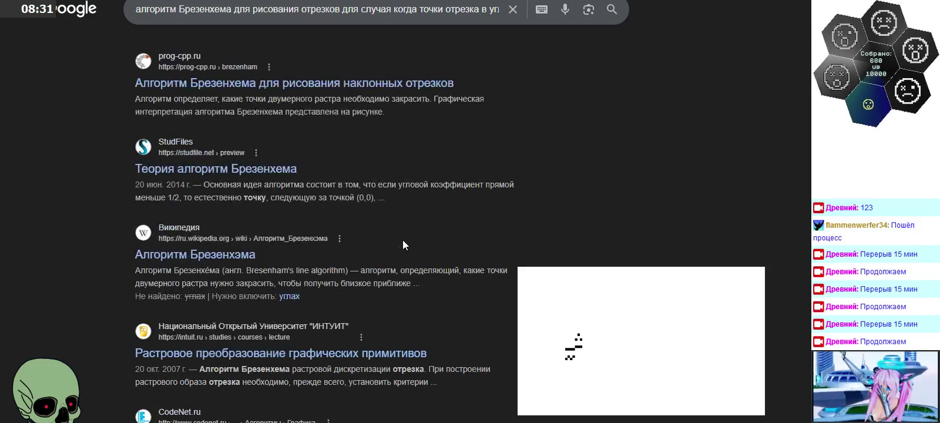
{"action": "scroll", "coordinate": [403, 240], "scroll_direction": "down", "scroll_amount": 1}
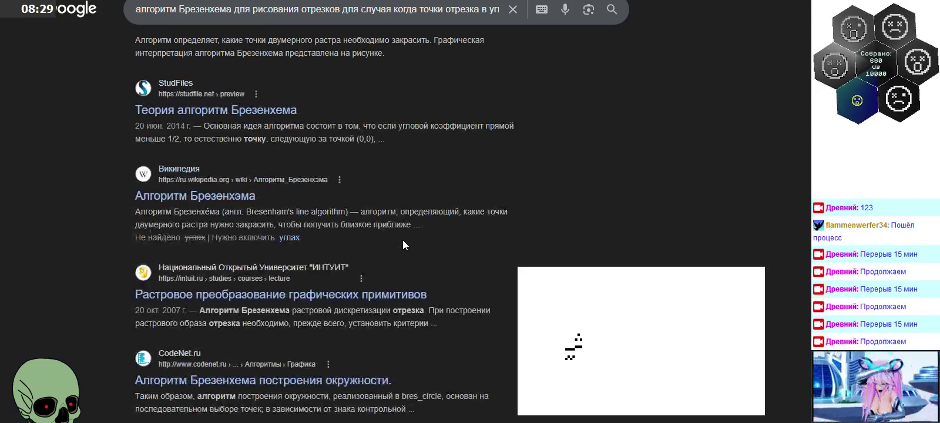
{"action": "key", "text": "alt+Left"}
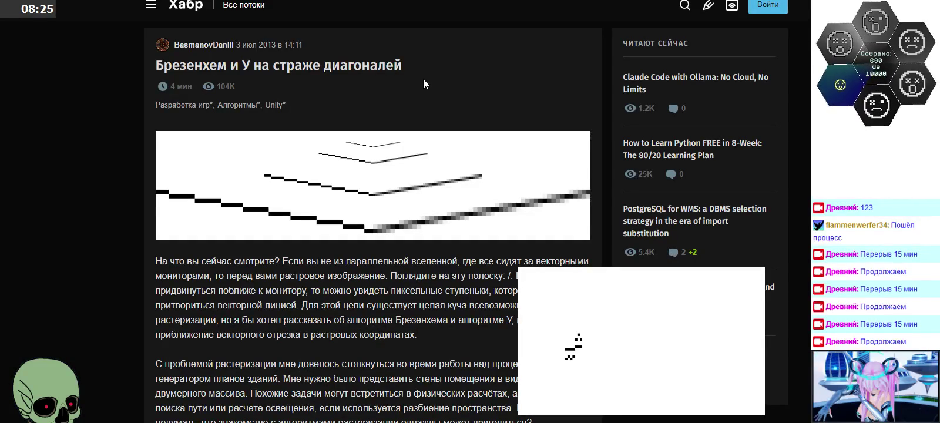
Read the Habr article's opening paragraph, highlighting its first line
{"action": "scroll", "coordinate": [422, 79], "scroll_direction": "down", "scroll_amount": 2}
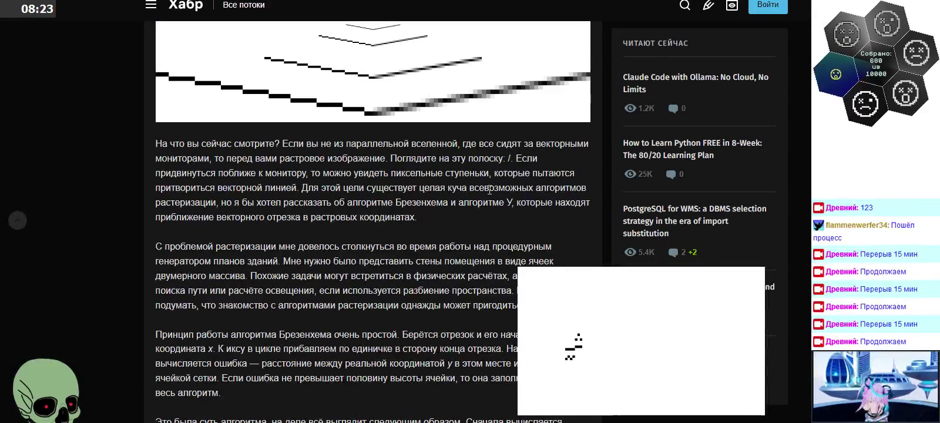
{"action": "scroll", "coordinate": [491, 194], "scroll_direction": "up", "scroll_amount": 1}
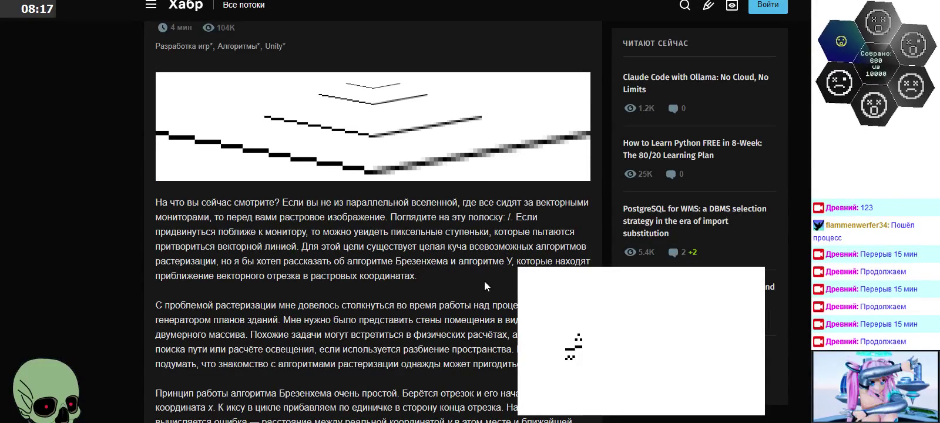
{"action": "left_click_drag", "start_coordinate": [310, 204], "coordinate": [584, 211]}
{"action": "left_click", "coordinate": [572, 228]}
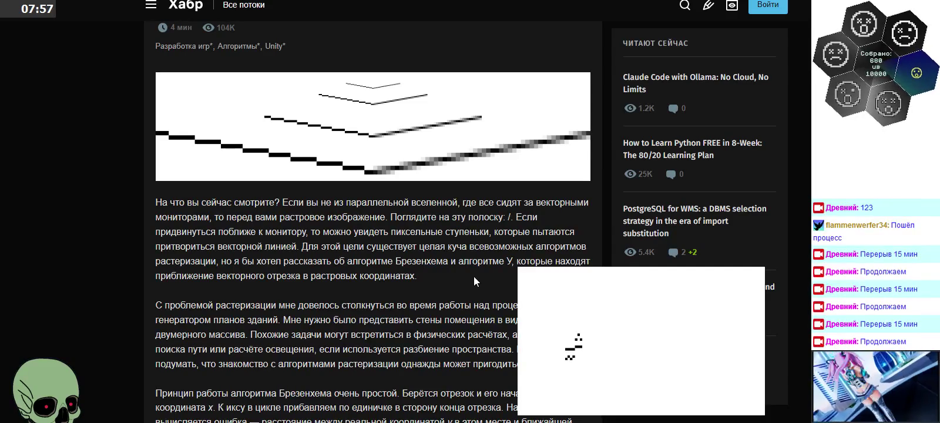
Scroll through the article's Bresenham and Wu illustrations, then return to the Google results
{"action": "scroll", "coordinate": [473, 276], "scroll_direction": "down", "scroll_amount": 1}
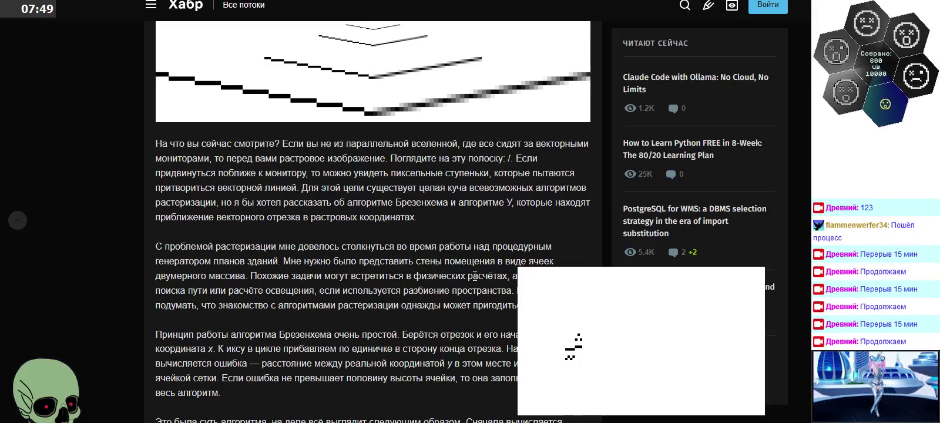
{"action": "scroll", "coordinate": [475, 276], "scroll_direction": "down", "scroll_amount": 2}
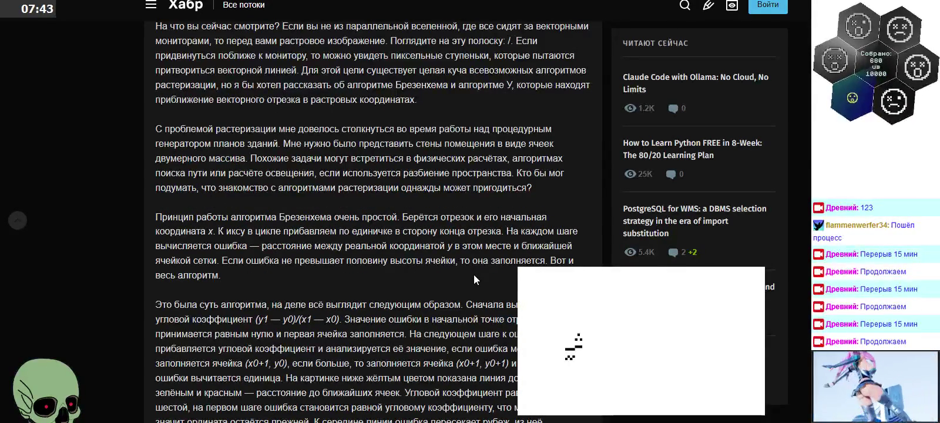
{"action": "scroll", "coordinate": [473, 275], "scroll_direction": "down", "scroll_amount": 2}
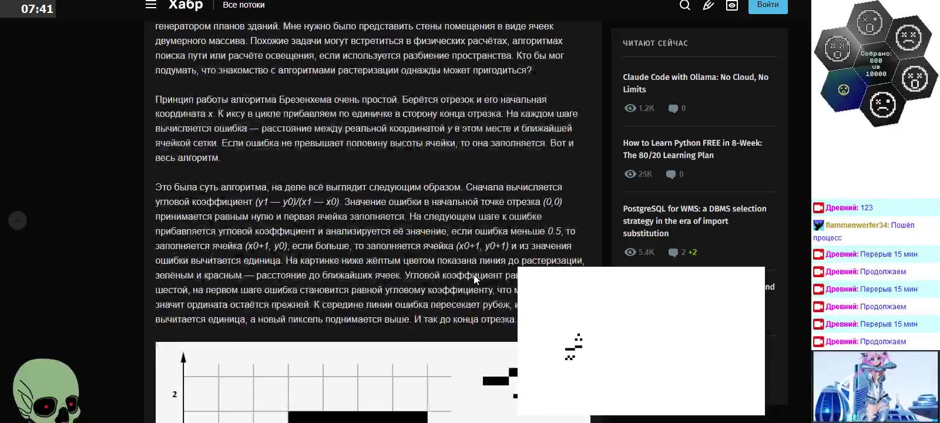
{"action": "scroll", "coordinate": [473, 275], "scroll_direction": "down", "scroll_amount": 3}
{"action": "scroll", "coordinate": [475, 279], "scroll_direction": "down", "scroll_amount": 2}
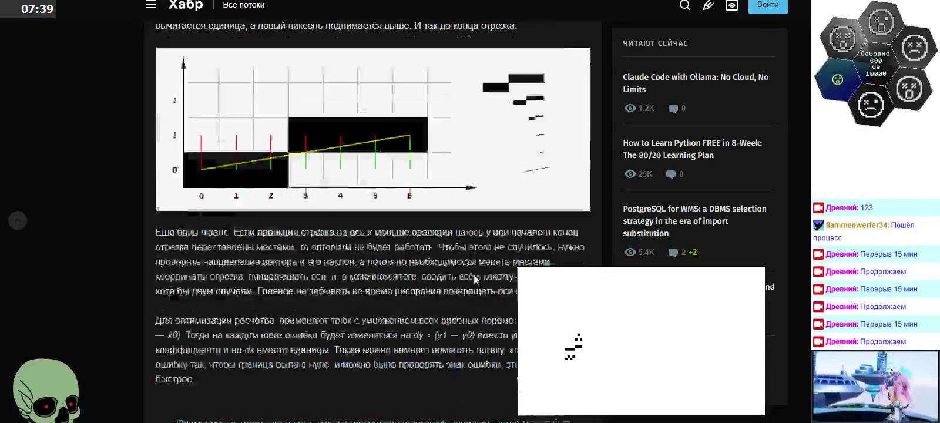
{"action": "scroll", "coordinate": [476, 279], "scroll_direction": "down", "scroll_amount": 2}
{"action": "scroll", "coordinate": [476, 279], "scroll_direction": "down", "scroll_amount": 3}
{"action": "scroll", "coordinate": [475, 279], "scroll_direction": "down", "scroll_amount": 3}
{"action": "scroll", "coordinate": [476, 279], "scroll_direction": "down", "scroll_amount": 1}
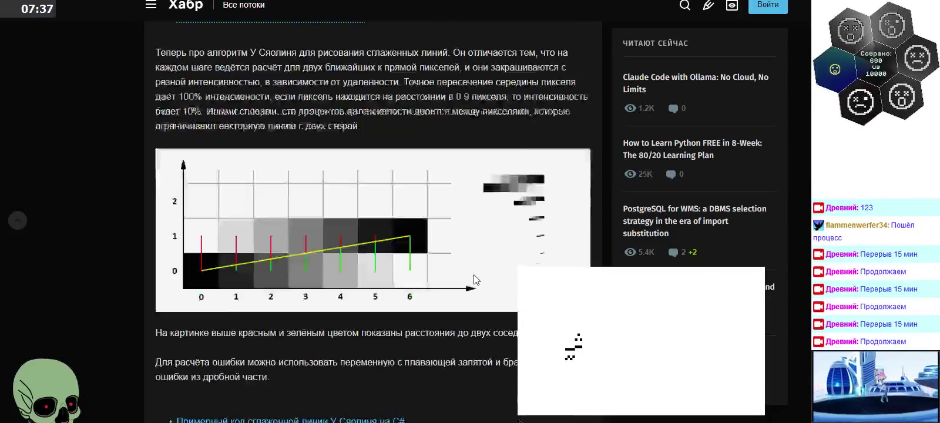
{"action": "scroll", "coordinate": [474, 276], "scroll_direction": "down", "scroll_amount": 3}
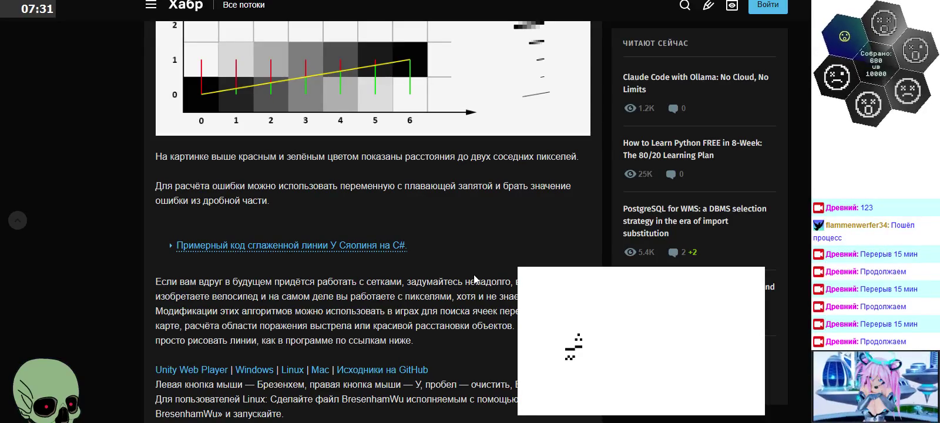
{"action": "scroll", "coordinate": [473, 275], "scroll_direction": "down", "scroll_amount": 4}
{"action": "scroll", "coordinate": [474, 275], "scroll_direction": "down", "scroll_amount": 1}
{"action": "scroll", "coordinate": [473, 275], "scroll_direction": "down", "scroll_amount": 1}
{"action": "scroll", "coordinate": [473, 275], "scroll_direction": "down", "scroll_amount": 3}
{"action": "scroll", "coordinate": [473, 274], "scroll_direction": "up", "scroll_amount": 3}
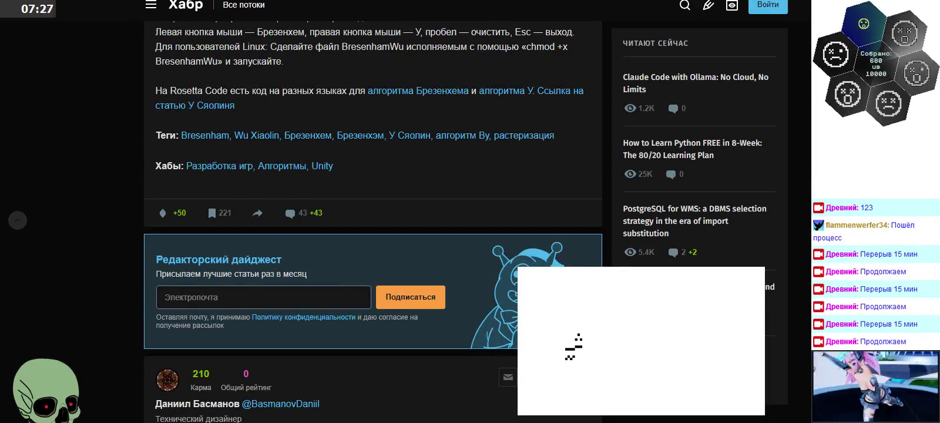
{"action": "scroll", "coordinate": [459, 132], "scroll_direction": "up", "scroll_amount": 5}
{"action": "scroll", "coordinate": [459, 132], "scroll_direction": "up", "scroll_amount": 3}
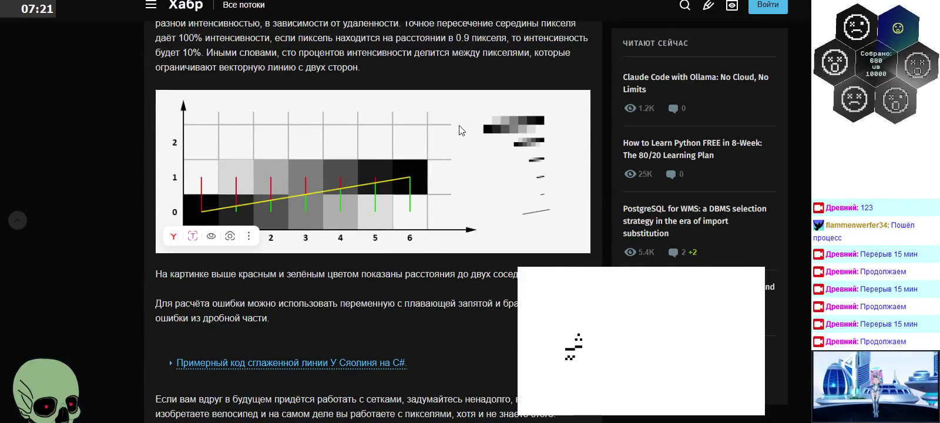
{"action": "scroll", "coordinate": [460, 132], "scroll_direction": "down", "scroll_amount": 3}
{"action": "key", "text": "alt+Left"}
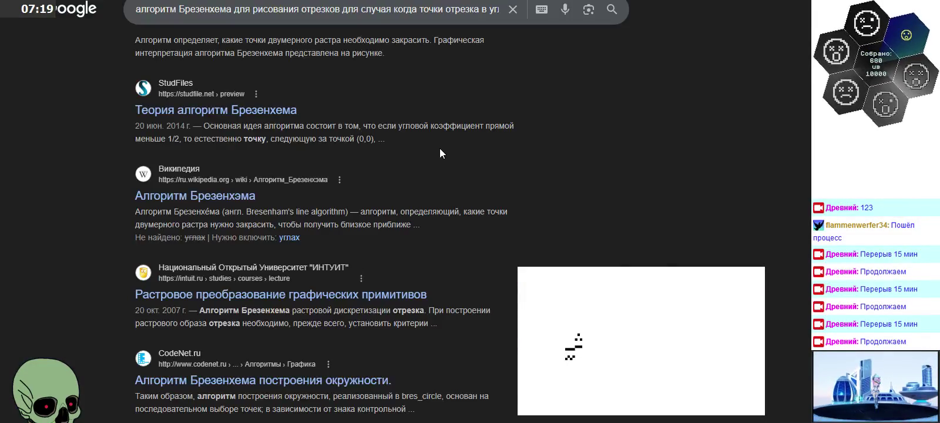
Scroll to the bottom of the Google results and open page 2 via 'Следующая'
{"action": "scroll", "coordinate": [439, 148], "scroll_direction": "down", "scroll_amount": 2}
{"action": "scroll", "coordinate": [440, 150], "scroll_direction": "down", "scroll_amount": 1}
{"action": "scroll", "coordinate": [440, 149], "scroll_direction": "down", "scroll_amount": 2}
{"action": "scroll", "coordinate": [440, 147], "scroll_direction": "down", "scroll_amount": 1}
{"action": "scroll", "coordinate": [440, 148], "scroll_direction": "down", "scroll_amount": 3}
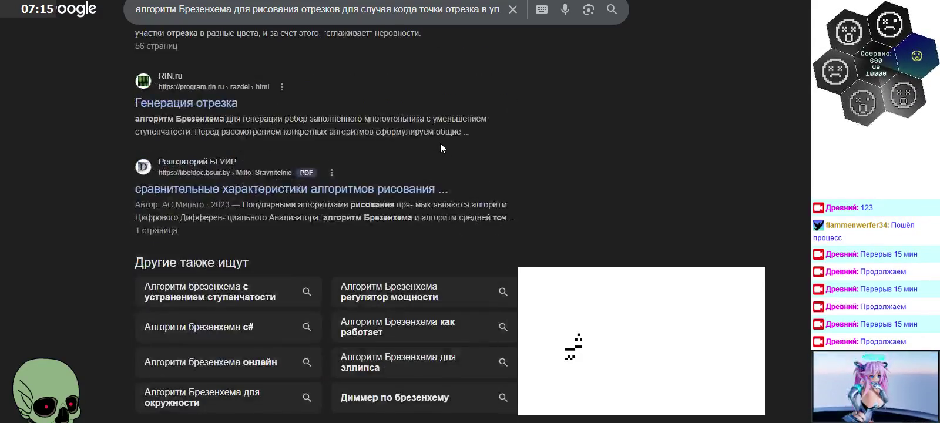
{"action": "scroll", "coordinate": [439, 148], "scroll_direction": "down", "scroll_amount": 3}
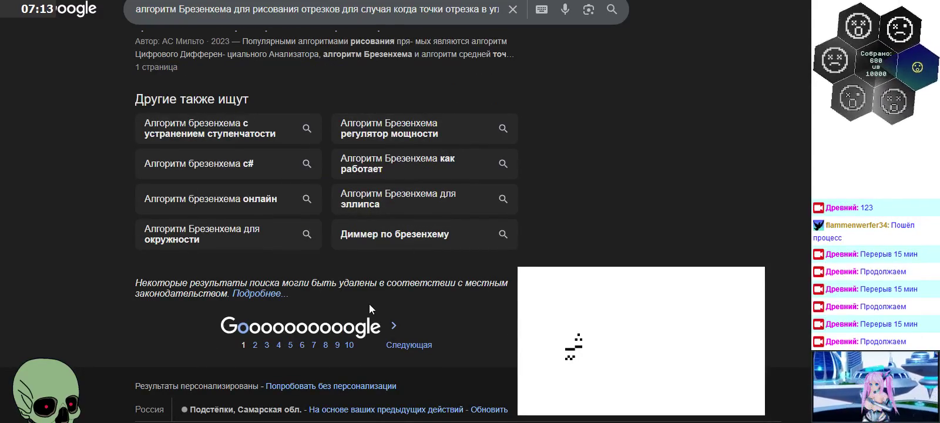
{"action": "left_click", "coordinate": [398, 343]}
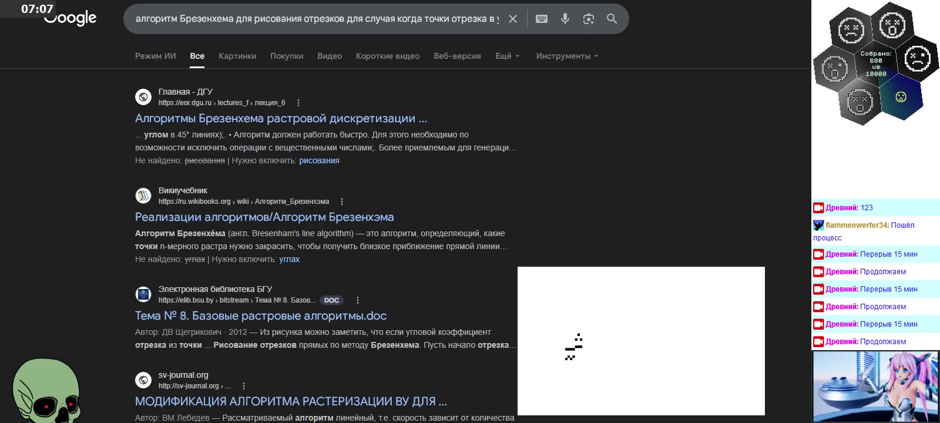
Scroll down page 2 to the Картинки row of pixel-grid diagrams
{"action": "scroll", "coordinate": [323, 235], "scroll_direction": "down", "scroll_amount": 2}
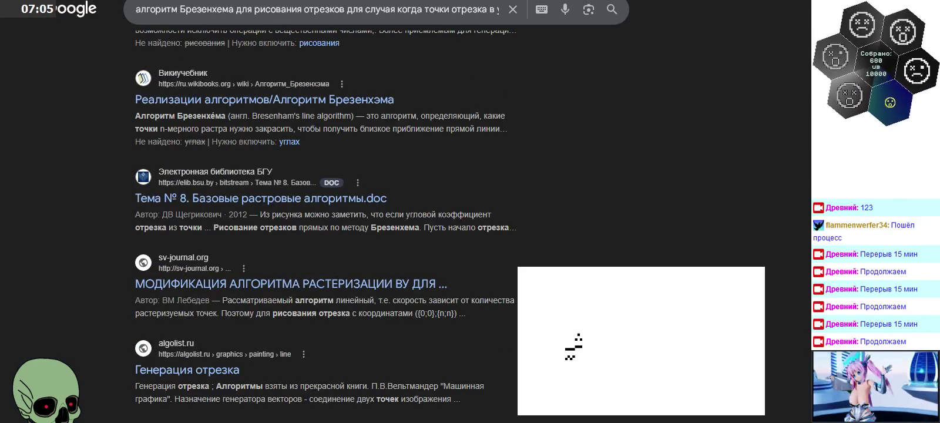
{"action": "scroll", "coordinate": [323, 235], "scroll_direction": "down", "scroll_amount": 1}
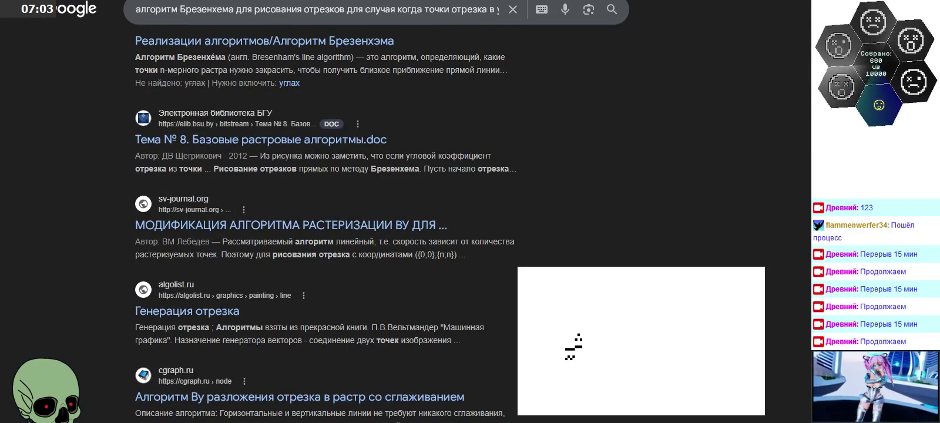
{"action": "scroll", "coordinate": [323, 235], "scroll_direction": "down", "scroll_amount": 2}
{"action": "scroll", "coordinate": [323, 235], "scroll_direction": "down", "scroll_amount": 2}
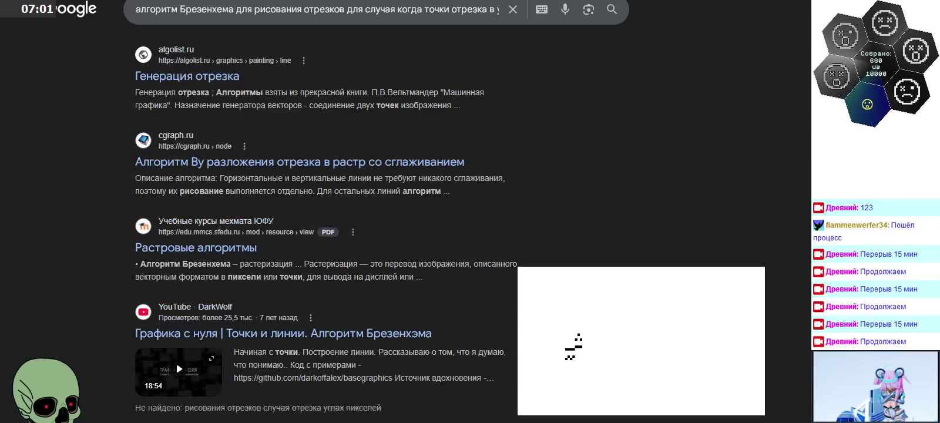
{"action": "scroll", "coordinate": [323, 235], "scroll_direction": "down", "scroll_amount": 1}
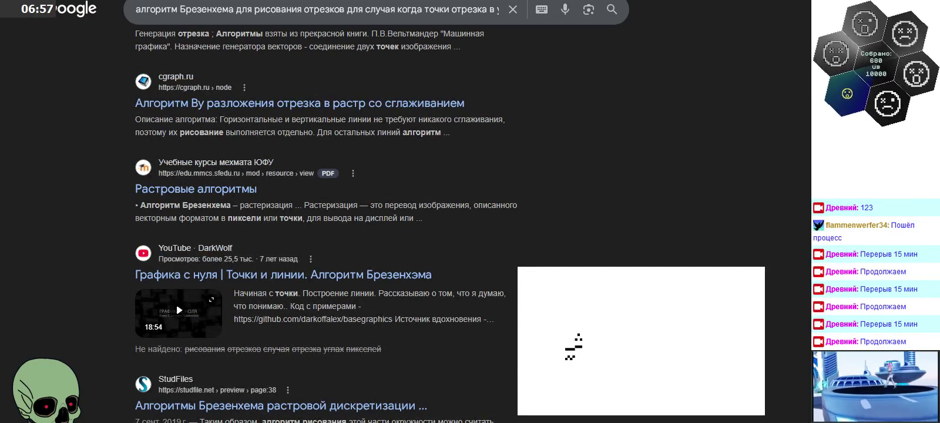
{"action": "scroll", "coordinate": [323, 235], "scroll_direction": "down", "scroll_amount": 4}
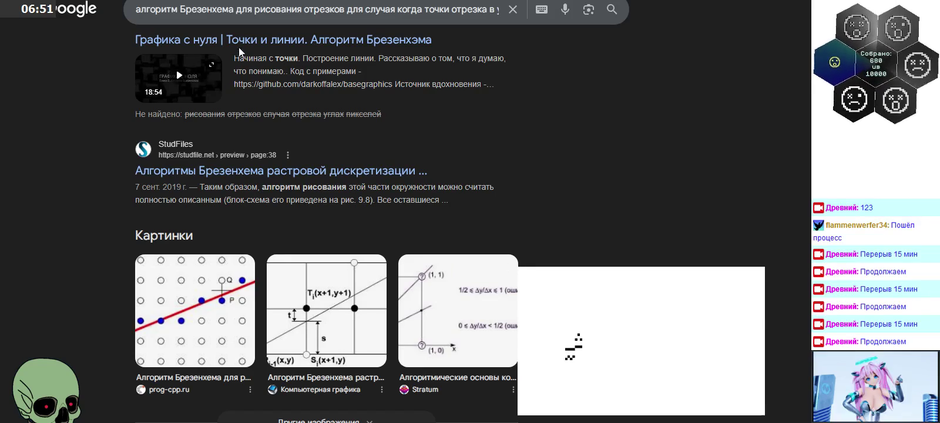
{"action": "scroll", "coordinate": [377, 104], "scroll_direction": "down", "scroll_amount": 6}
Show Google image results for the Bresenham query and preview the Habr soldering-oven graph
{"action": "left_click", "coordinate": [233, 57]}
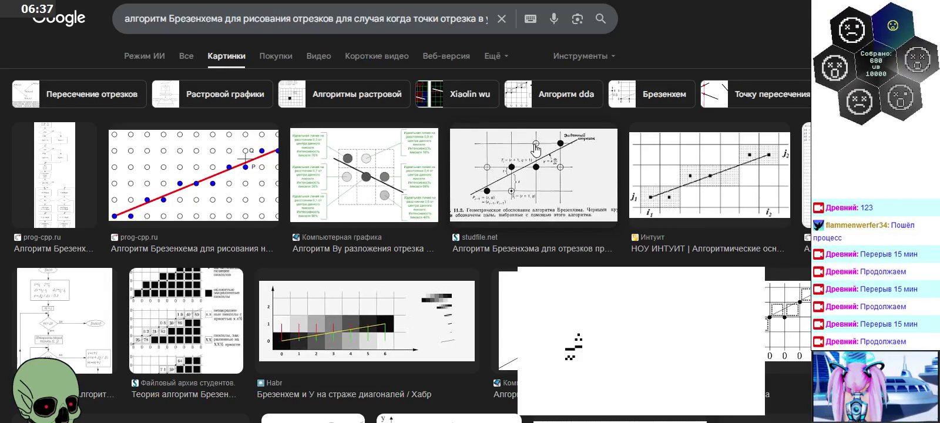
{"action": "scroll", "coordinate": [535, 150], "scroll_direction": "down", "scroll_amount": 3}
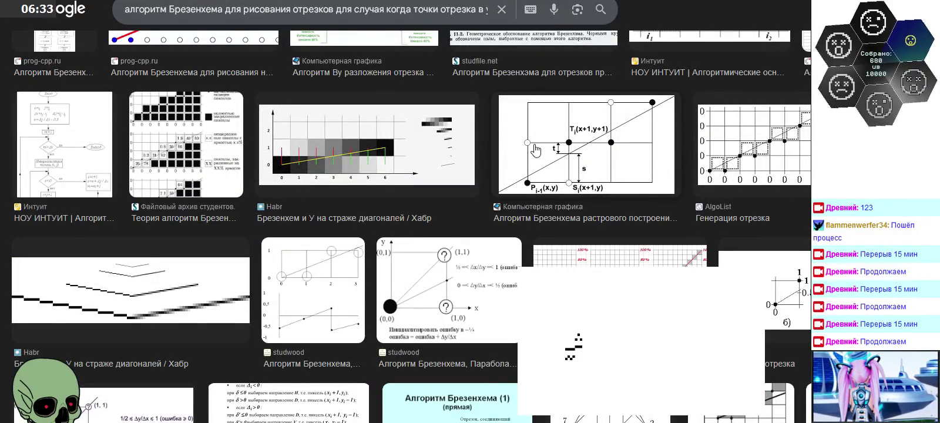
{"action": "scroll", "coordinate": [534, 151], "scroll_direction": "down", "scroll_amount": 1}
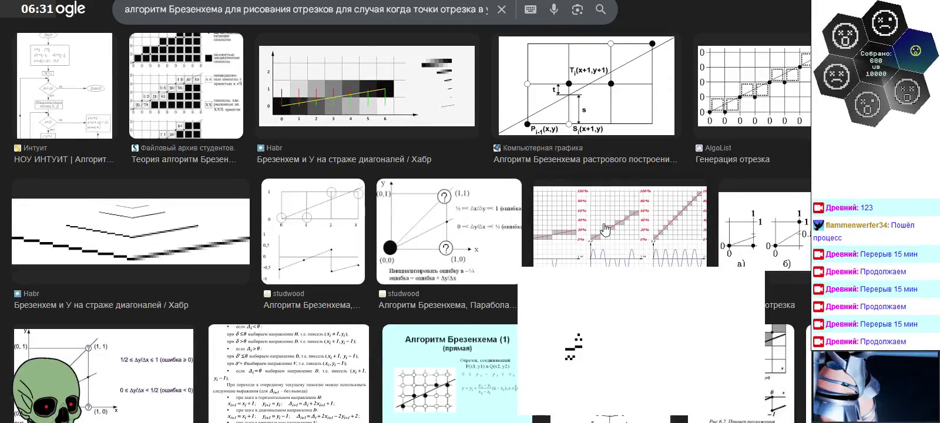
{"action": "left_click", "coordinate": [603, 223]}
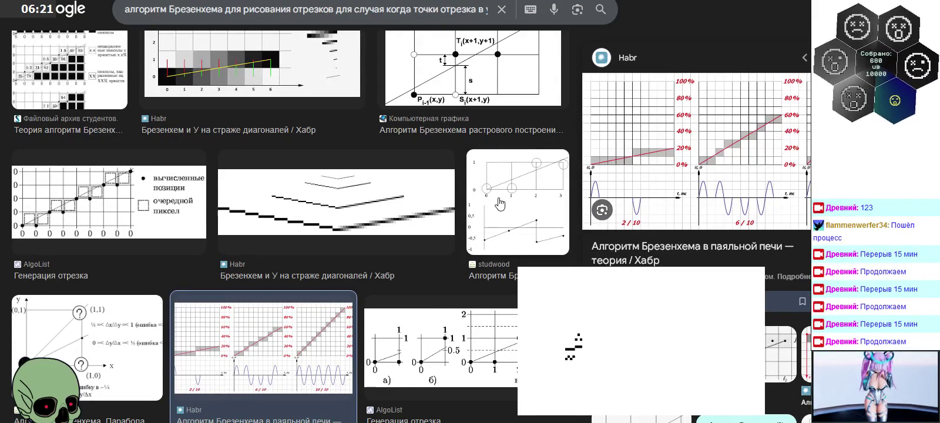
Open the Habr article 'Алгоритм Брезенхема в паяльной печи — теория' from the preview
{"action": "scroll", "coordinate": [406, 201], "scroll_direction": "down", "scroll_amount": 2}
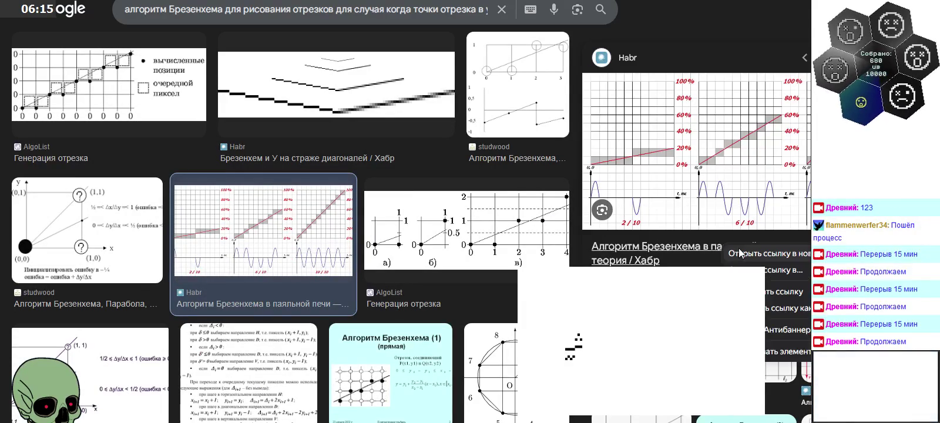
{"action": "scroll", "coordinate": [458, 271], "scroll_direction": "down", "scroll_amount": 1}
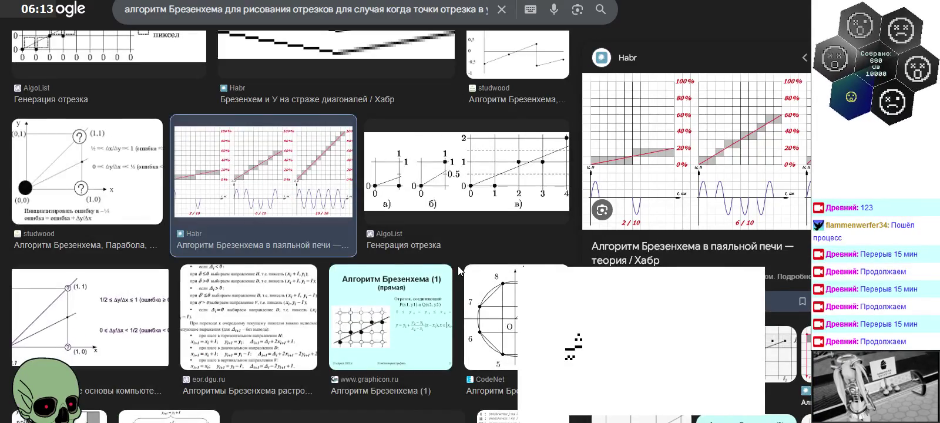
{"action": "scroll", "coordinate": [458, 267], "scroll_direction": "down", "scroll_amount": 1}
{"action": "scroll", "coordinate": [458, 267], "scroll_direction": "down", "scroll_amount": 2}
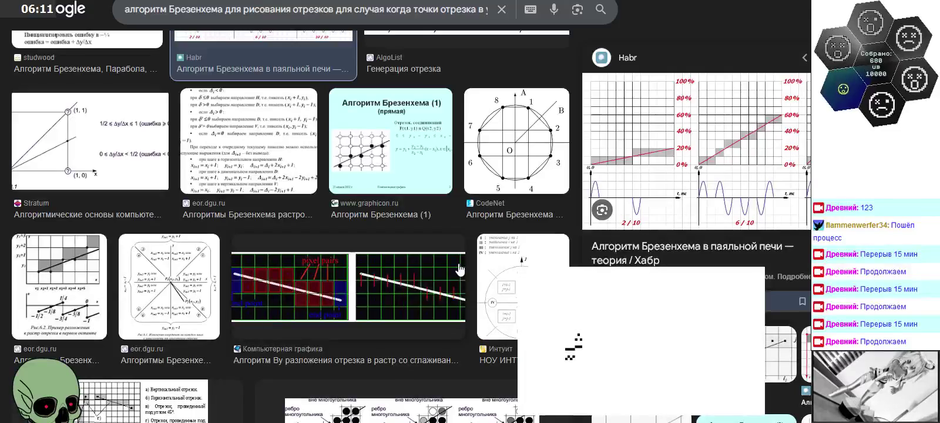
{"action": "scroll", "coordinate": [460, 269], "scroll_direction": "down", "scroll_amount": 3}
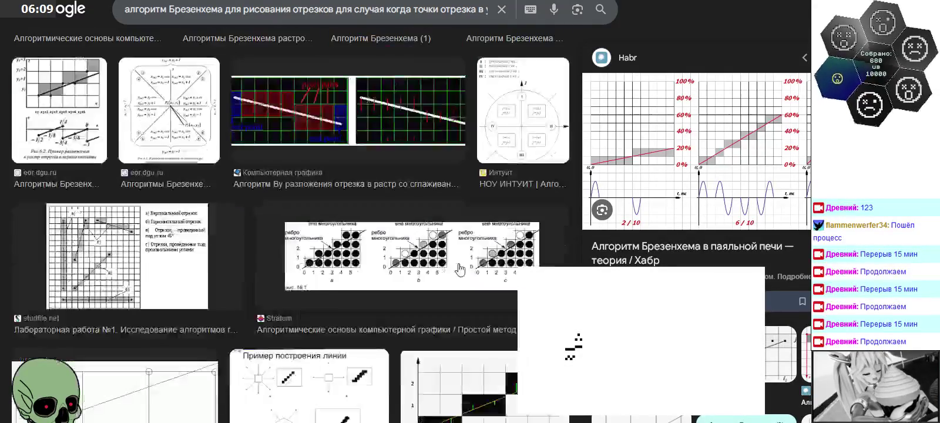
{"action": "scroll", "coordinate": [460, 268], "scroll_direction": "down", "scroll_amount": 2}
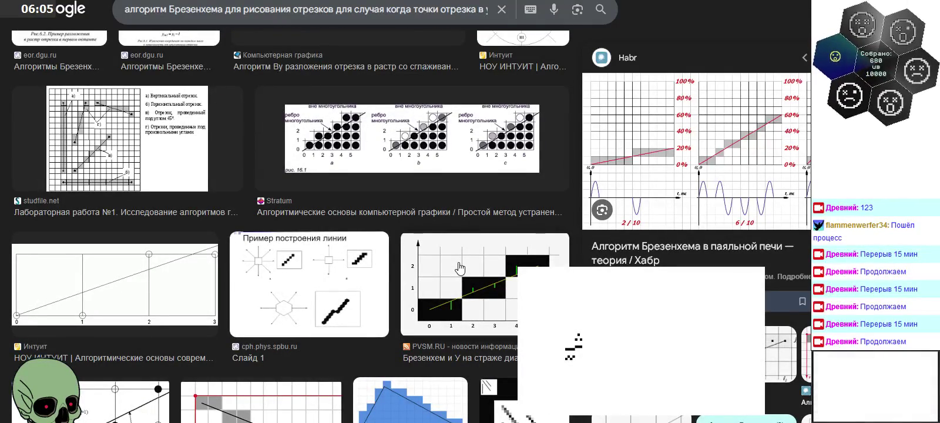
{"action": "left_click", "coordinate": [684, 247]}
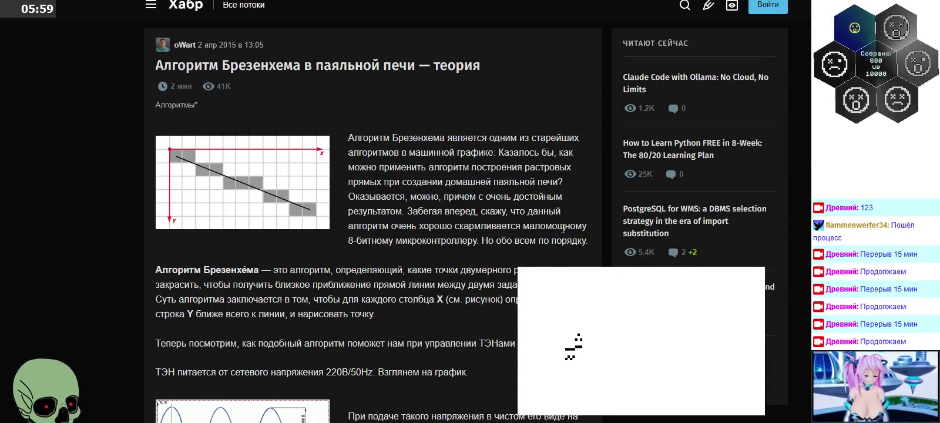
Read through the Habr soldering-oven article down to its MOC3063 optocoupler schematic
{"action": "scroll", "coordinate": [563, 229], "scroll_direction": "down", "scroll_amount": 4}
{"action": "scroll", "coordinate": [563, 229], "scroll_direction": "down", "scroll_amount": 3}
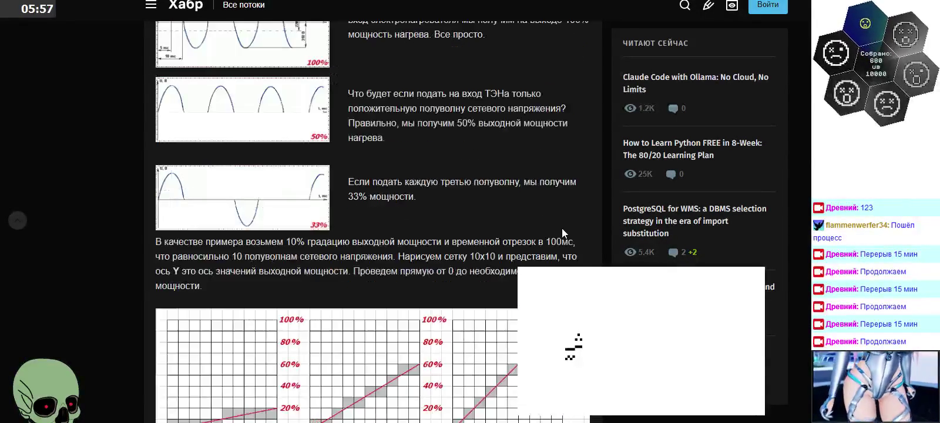
{"action": "scroll", "coordinate": [562, 228], "scroll_direction": "down", "scroll_amount": 3}
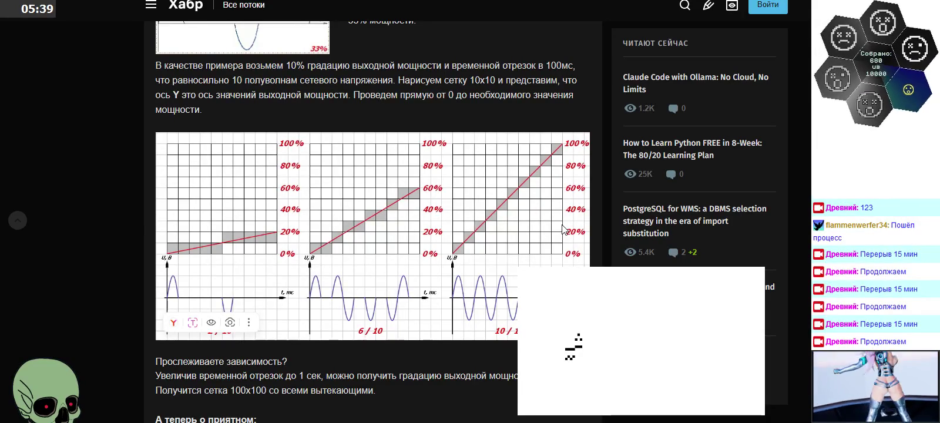
{"action": "scroll", "coordinate": [563, 229], "scroll_direction": "up", "scroll_amount": 1}
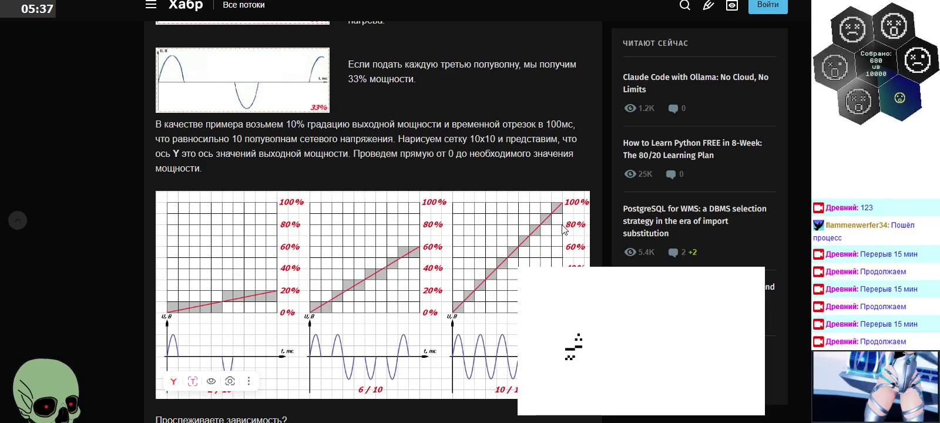
{"action": "scroll", "coordinate": [562, 229], "scroll_direction": "up", "scroll_amount": 1}
{"action": "scroll", "coordinate": [562, 229], "scroll_direction": "up", "scroll_amount": 4}
{"action": "scroll", "coordinate": [563, 229], "scroll_direction": "up", "scroll_amount": 2}
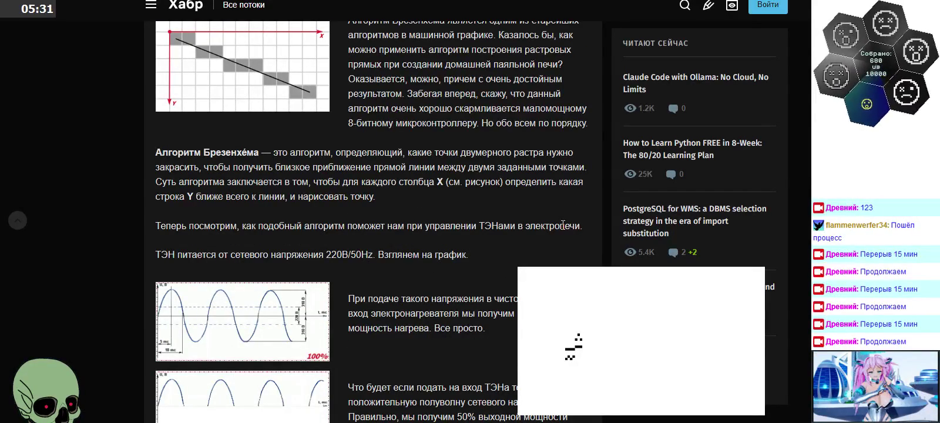
{"action": "scroll", "coordinate": [563, 225], "scroll_direction": "down", "scroll_amount": 1}
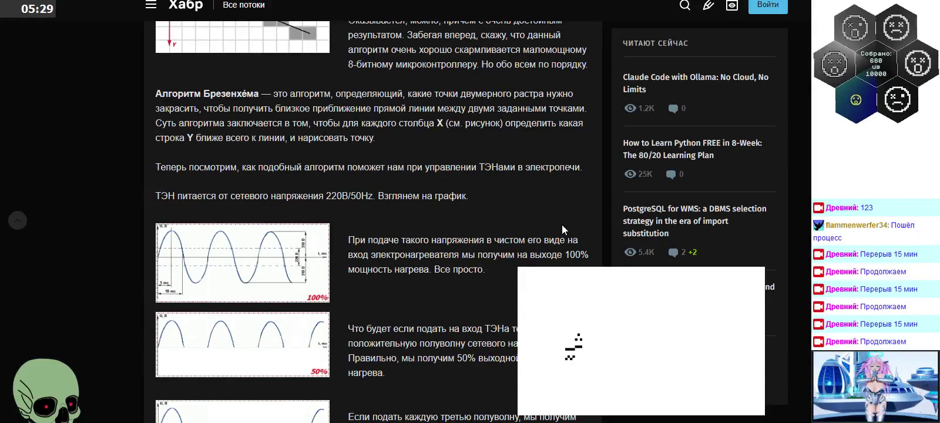
{"action": "scroll", "coordinate": [561, 224], "scroll_direction": "down", "scroll_amount": 1}
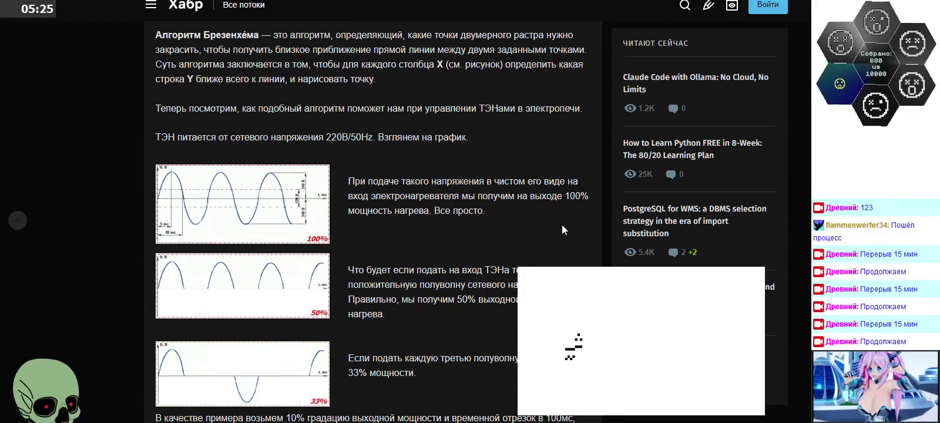
{"action": "scroll", "coordinate": [561, 225], "scroll_direction": "down", "scroll_amount": 1}
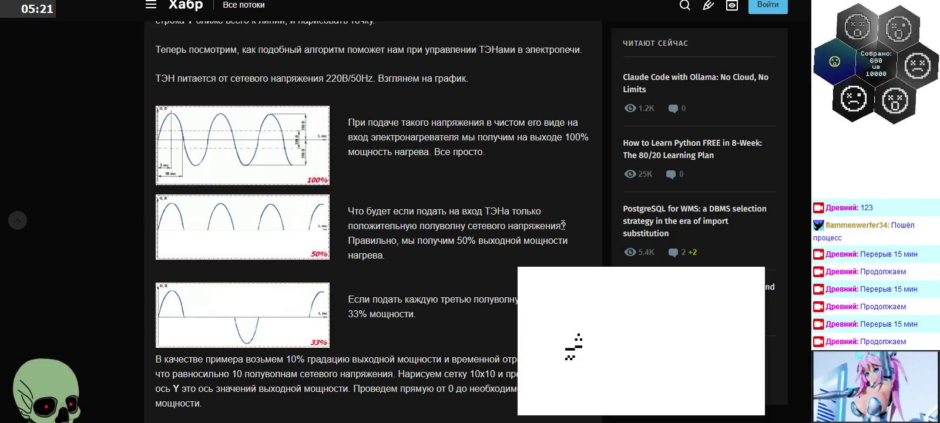
{"action": "scroll", "coordinate": [563, 224], "scroll_direction": "down", "scroll_amount": 1}
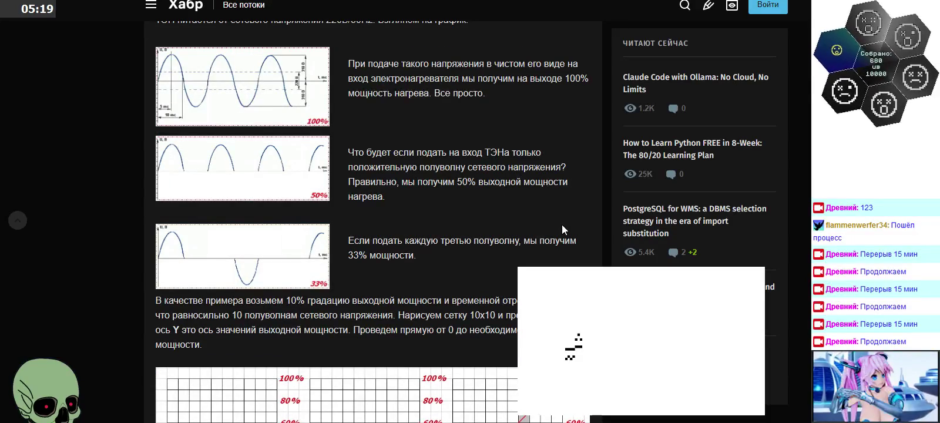
{"action": "scroll", "coordinate": [561, 225], "scroll_direction": "down", "scroll_amount": 1}
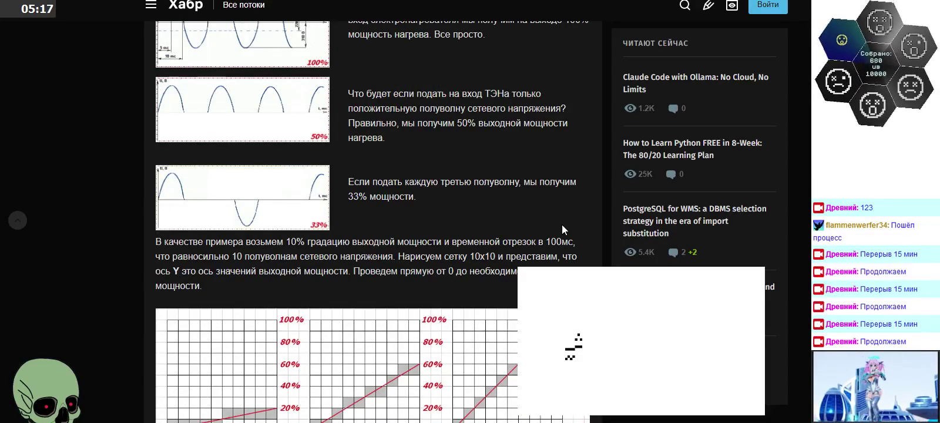
{"action": "scroll", "coordinate": [562, 224], "scroll_direction": "down", "scroll_amount": 1}
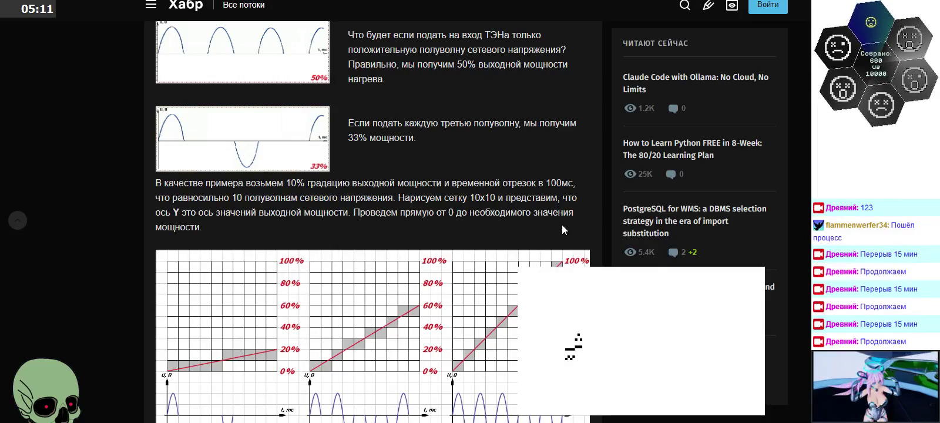
{"action": "scroll", "coordinate": [562, 224], "scroll_direction": "down", "scroll_amount": 1}
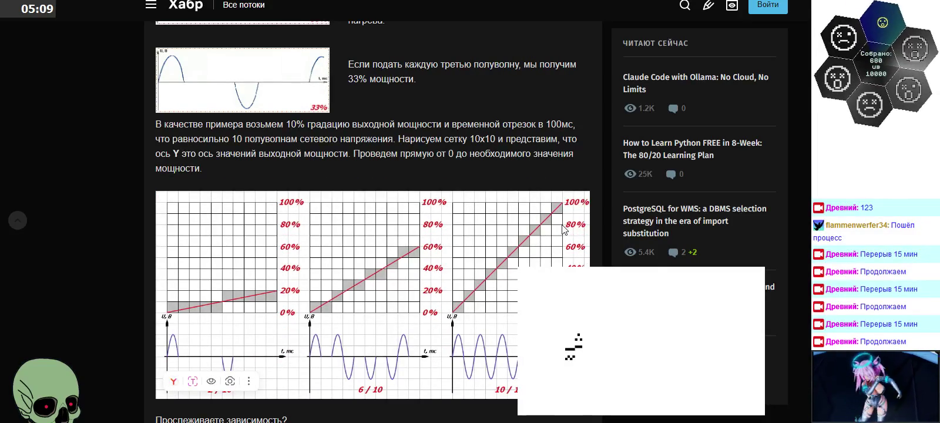
{"action": "scroll", "coordinate": [562, 229], "scroll_direction": "down", "scroll_amount": 1}
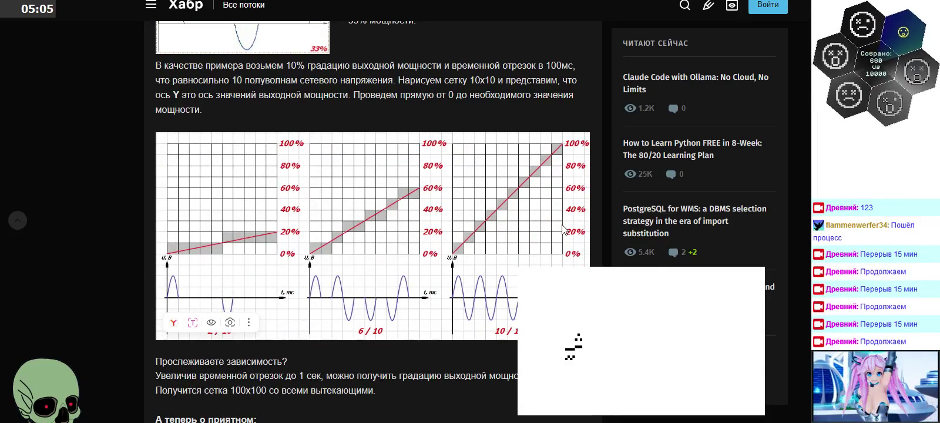
{"action": "scroll", "coordinate": [562, 229], "scroll_direction": "down", "scroll_amount": 1}
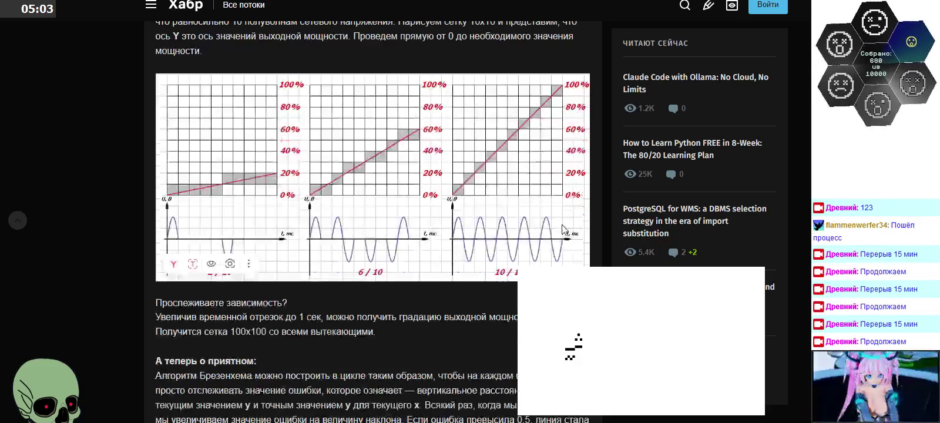
{"action": "scroll", "coordinate": [562, 229], "scroll_direction": "down", "scroll_amount": 1}
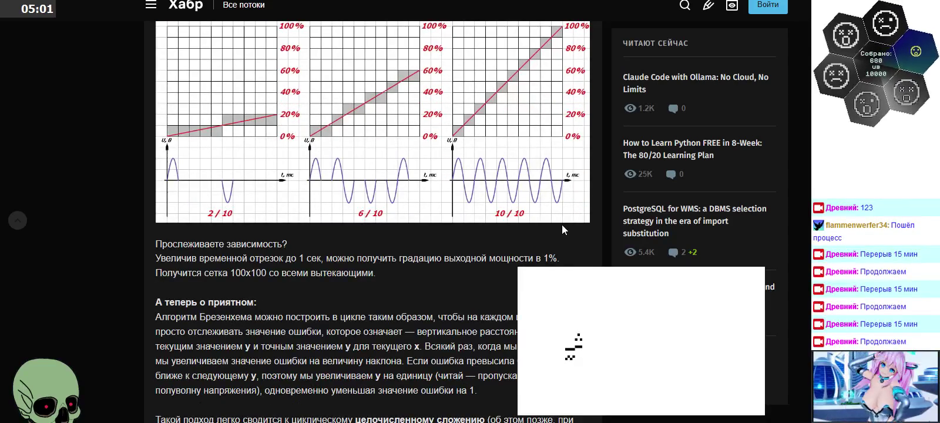
{"action": "scroll", "coordinate": [561, 229], "scroll_direction": "down", "scroll_amount": 1}
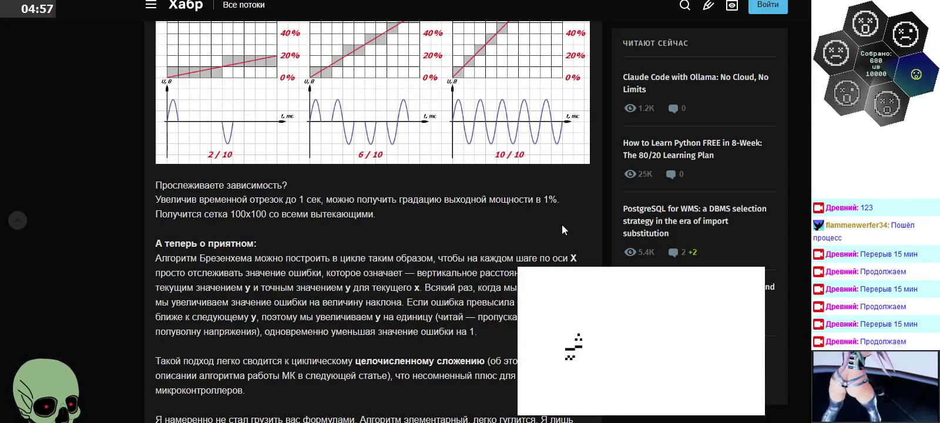
{"action": "scroll", "coordinate": [561, 224], "scroll_direction": "down", "scroll_amount": 1}
{"action": "scroll", "coordinate": [561, 224], "scroll_direction": "down", "scroll_amount": 1}
{"action": "scroll", "coordinate": [562, 224], "scroll_direction": "down", "scroll_amount": 1}
{"action": "scroll", "coordinate": [562, 225], "scroll_direction": "down", "scroll_amount": 4}
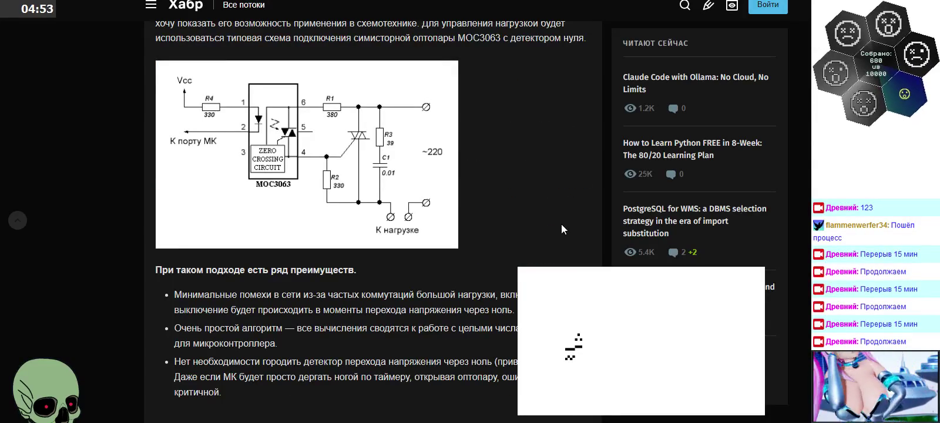
{"action": "scroll", "coordinate": [561, 224], "scroll_direction": "down", "scroll_amount": 4}
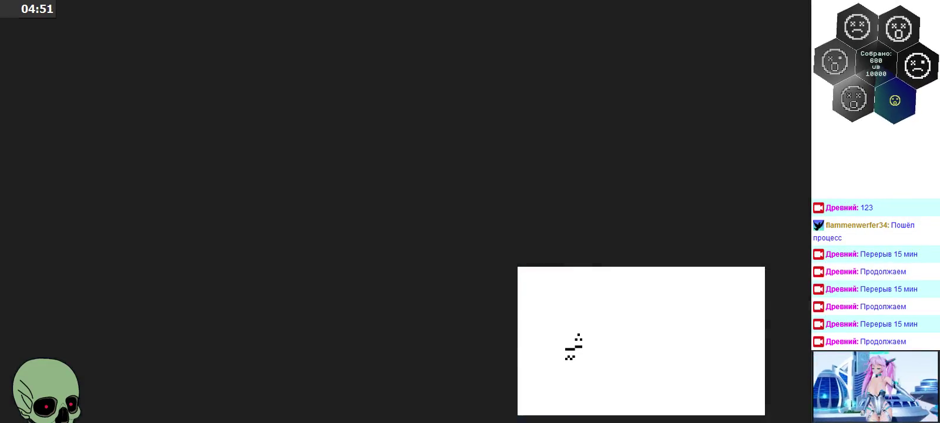
Scroll further down through the Bresenham image results
{"action": "scroll", "coordinate": [413, 276], "scroll_direction": "down", "scroll_amount": 3}
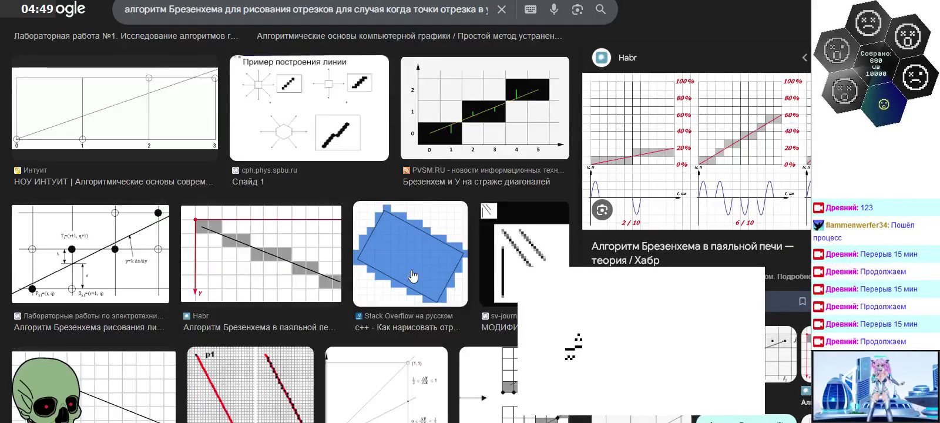
{"action": "scroll", "coordinate": [413, 276], "scroll_direction": "down", "scroll_amount": 1}
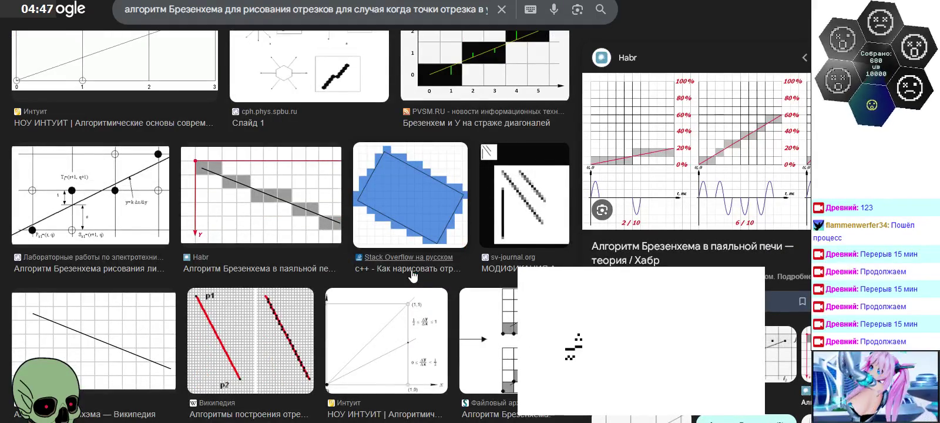
{"action": "scroll", "coordinate": [413, 276], "scroll_direction": "down", "scroll_amount": 2}
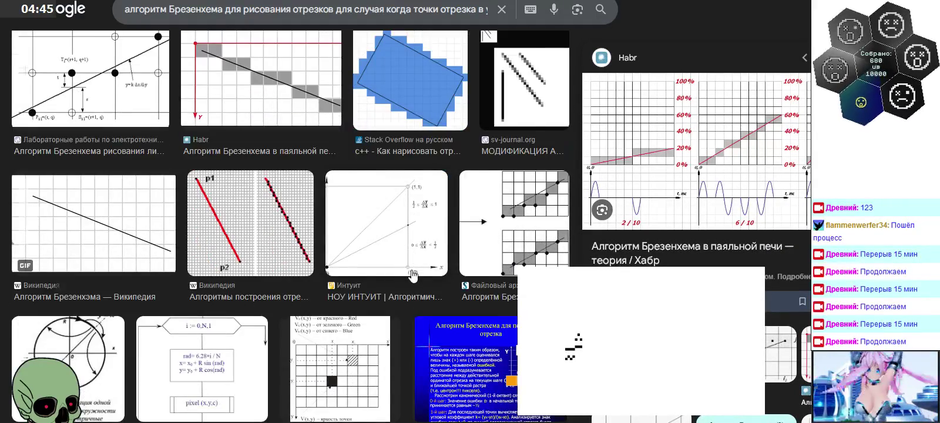
{"action": "scroll", "coordinate": [413, 275], "scroll_direction": "down", "scroll_amount": 4}
{"action": "scroll", "coordinate": [413, 275], "scroll_direction": "down", "scroll_amount": 4}
{"action": "scroll", "coordinate": [414, 275], "scroll_direction": "down", "scroll_amount": 1}
{"action": "scroll", "coordinate": [413, 275], "scroll_direction": "down", "scroll_amount": 2}
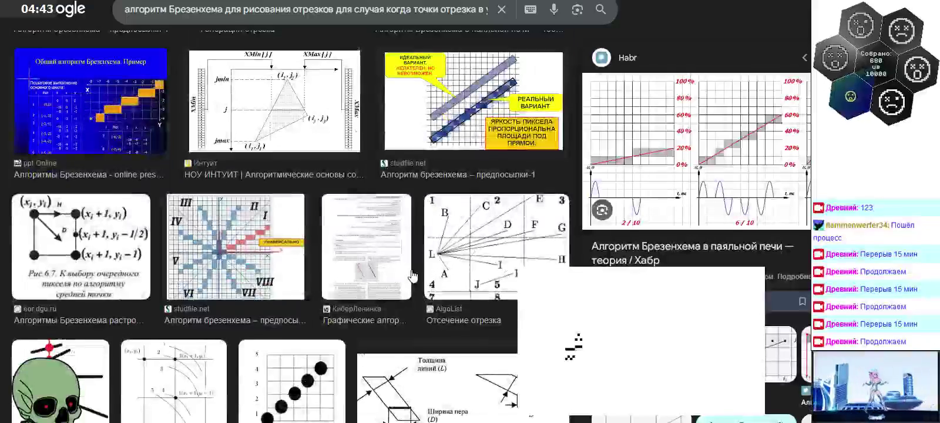
{"action": "scroll", "coordinate": [412, 275], "scroll_direction": "down", "scroll_amount": 4}
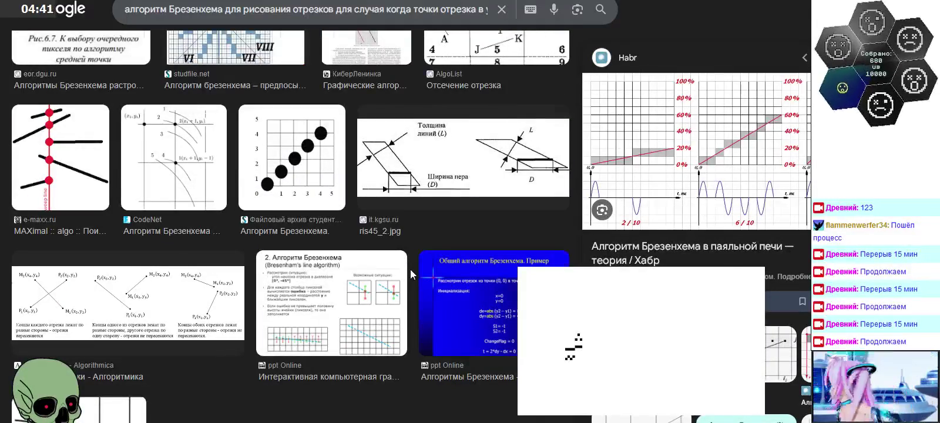
Go back from the image results and return to the KOMPAS-3D drawing
{"action": "scroll", "coordinate": [411, 270], "scroll_direction": "down", "scroll_amount": 3}
{"action": "scroll", "coordinate": [410, 269], "scroll_direction": "up", "scroll_amount": 3}
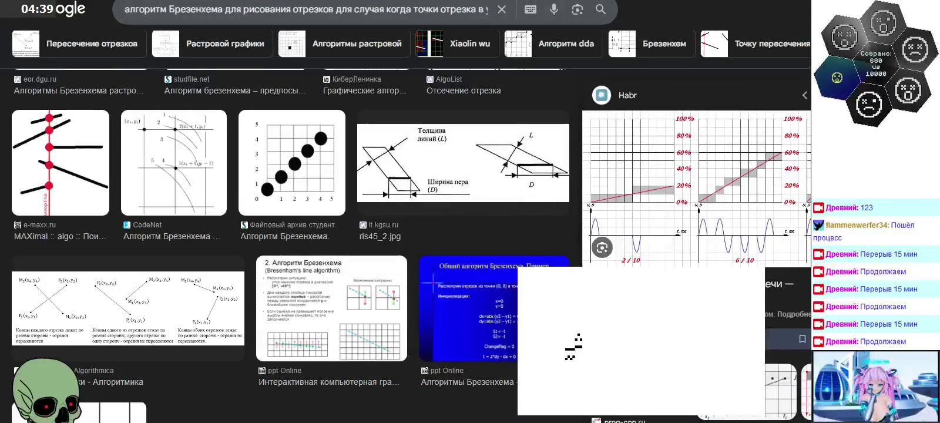
{"action": "key", "text": "alt+Left"}
{"action": "key", "text": "alt+Left"}
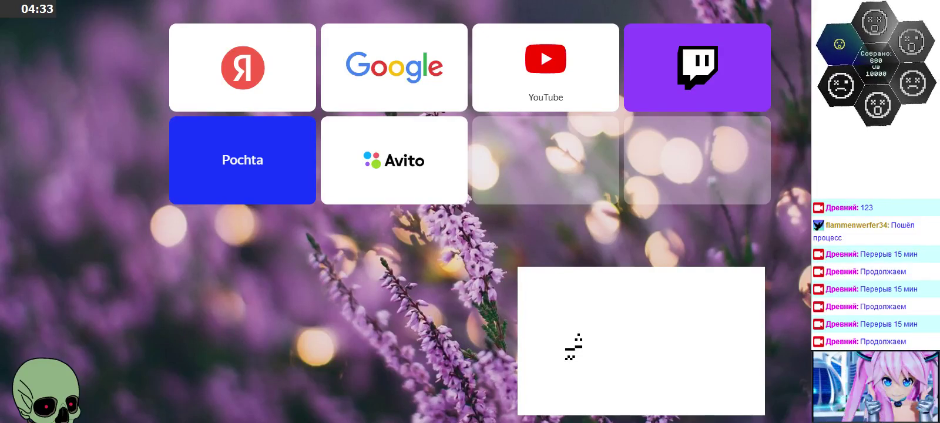
{"action": "key", "text": "alt+Tab"}
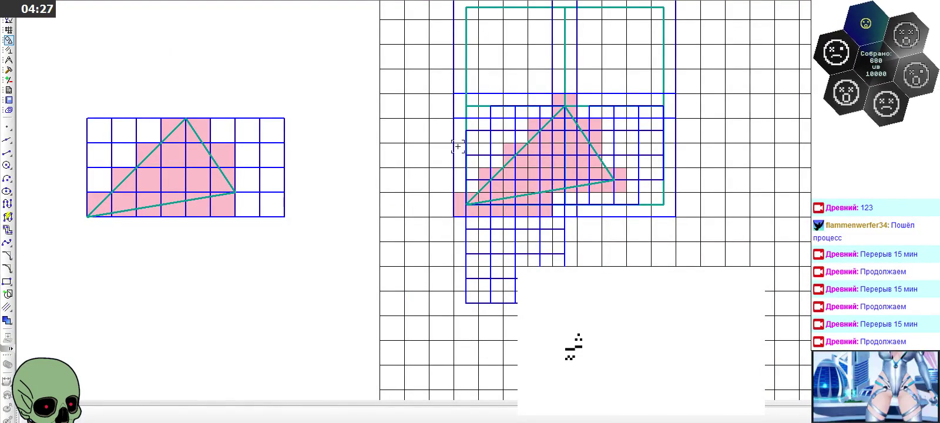
Select the five lines of the small grid below the pink triangle and copy them
{"action": "scroll", "coordinate": [634, 108], "scroll_direction": "up", "scroll_amount": 3}
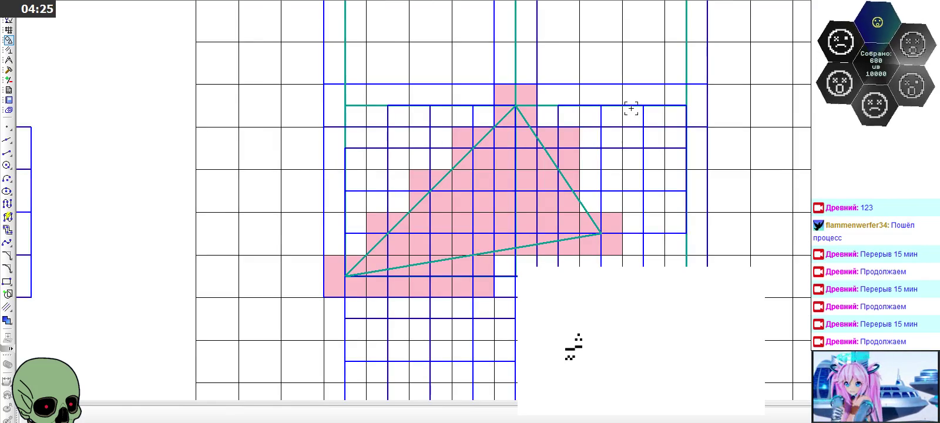
{"action": "scroll", "coordinate": [275, 132], "scroll_direction": "down", "scroll_amount": 2}
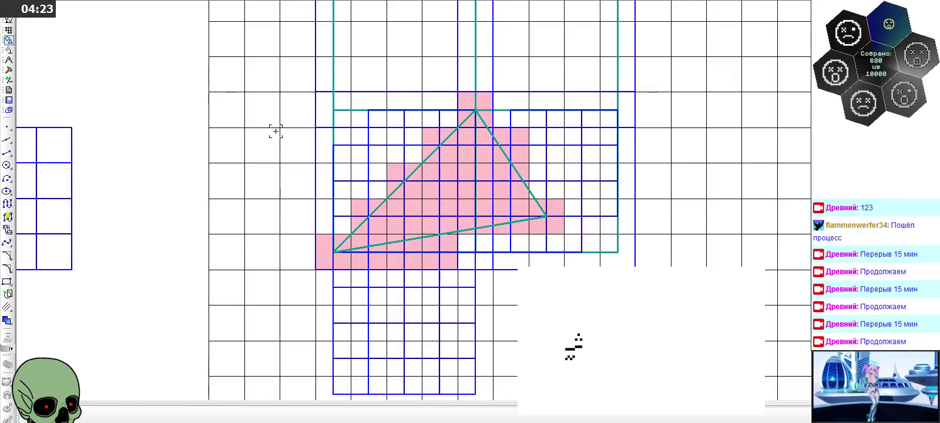
{"action": "scroll", "coordinate": [292, 272], "scroll_direction": "up", "scroll_amount": 1}
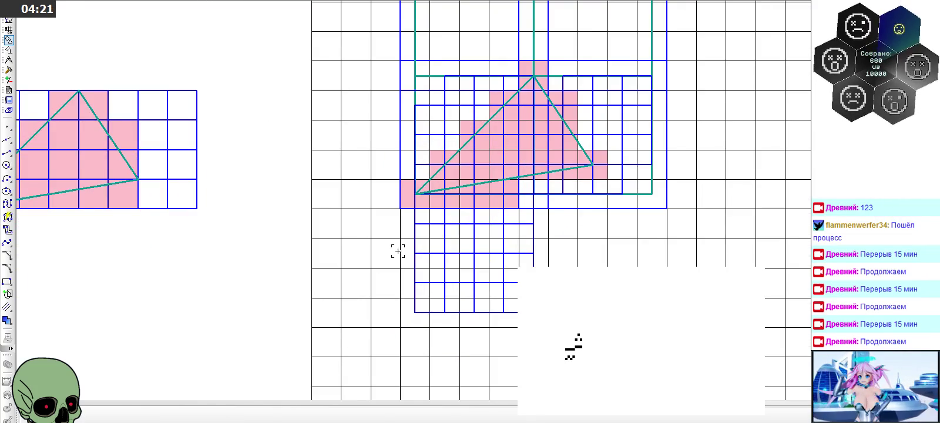
{"action": "scroll", "coordinate": [464, 241], "scroll_direction": "up", "scroll_amount": 2}
{"action": "left_click", "coordinate": [584, 197]}
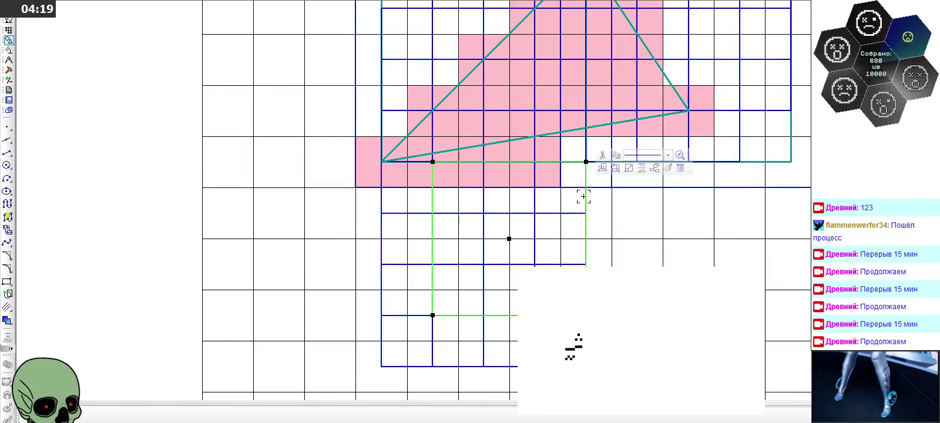
{"action": "left_click", "coordinate": [534, 224]}
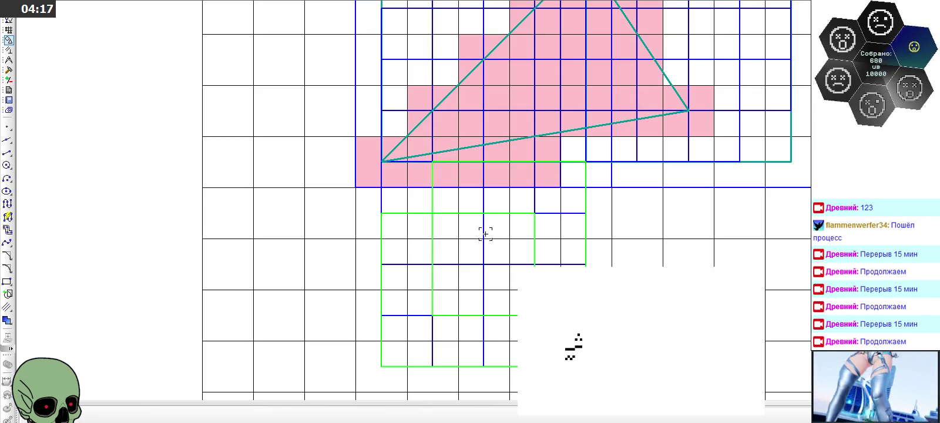
{"action": "left_click", "coordinate": [546, 214]}
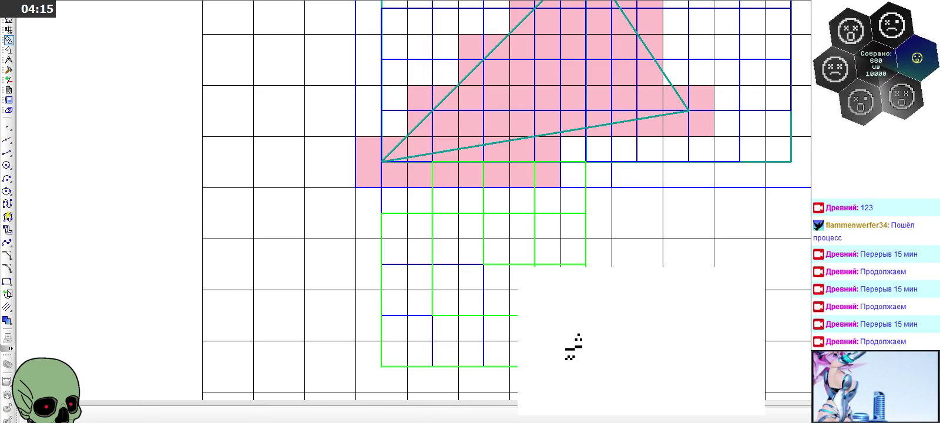
{"action": "left_click", "coordinate": [485, 325]}
{"action": "left_click", "coordinate": [429, 332]}
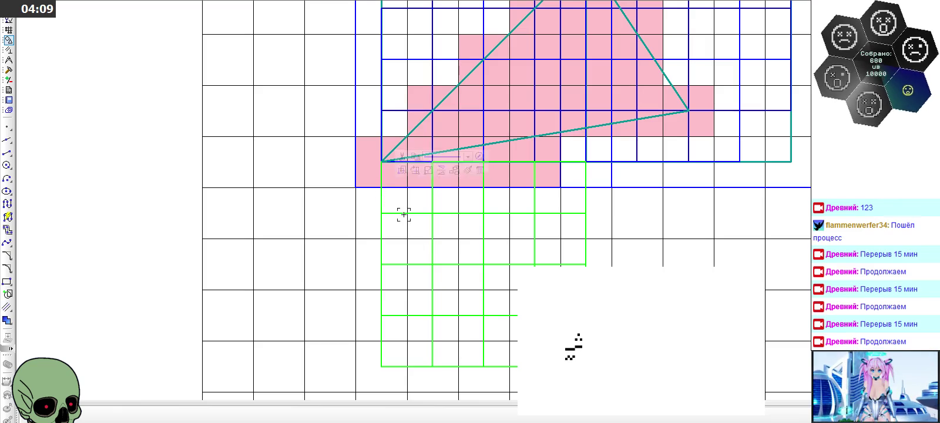
{"action": "key", "text": "ctrl+c"}
Paste the grid copy, using the grid corner as base point, at the green square's corner
{"action": "left_click", "coordinate": [585, 161]}
{"action": "key", "text": "ctrl+v"}
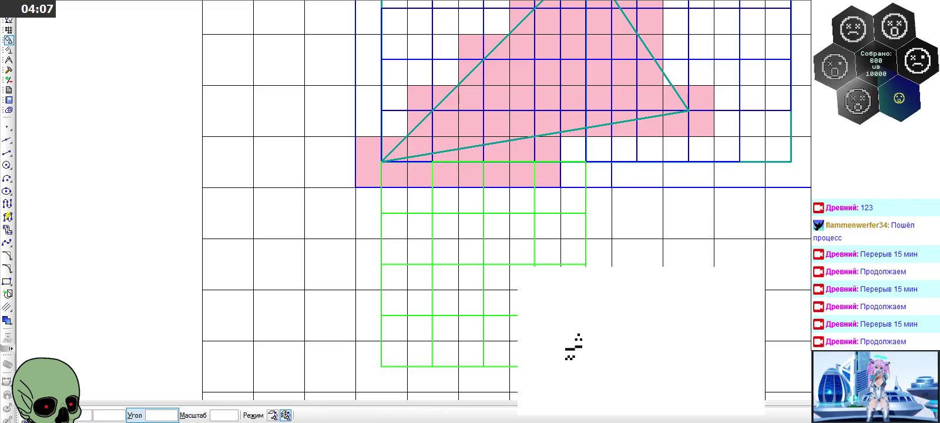
{"action": "scroll", "coordinate": [258, 285], "scroll_direction": "down", "scroll_amount": 1}
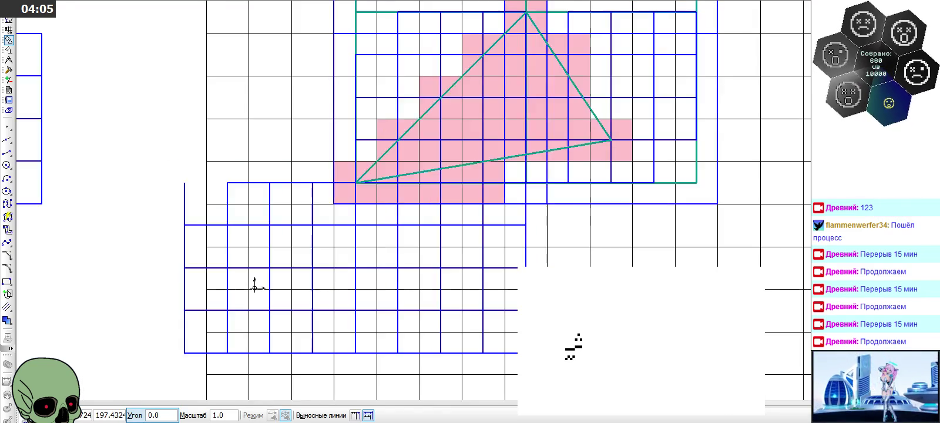
{"action": "scroll", "coordinate": [271, 286], "scroll_direction": "down", "scroll_amount": 1}
{"action": "left_click", "coordinate": [341, 58]}
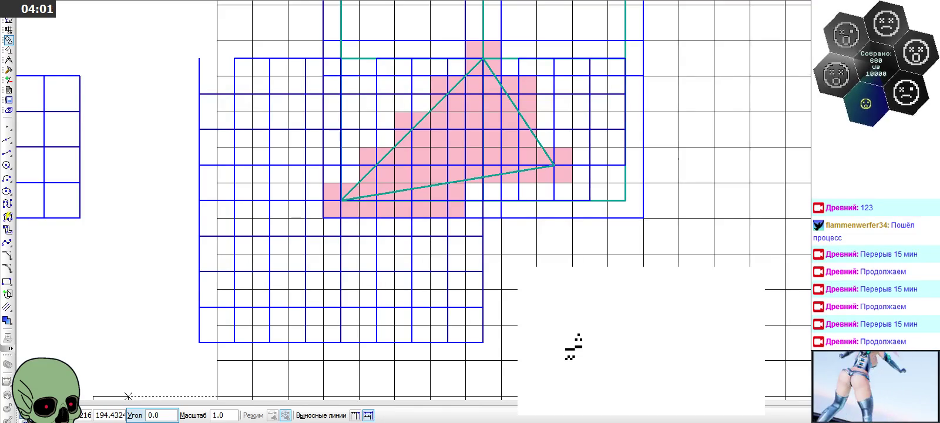
{"action": "key", "text": "Escape"}
Draw a short horizontal segment closing the blue grid's top-left corner
{"action": "left_click", "coordinate": [7, 152]}
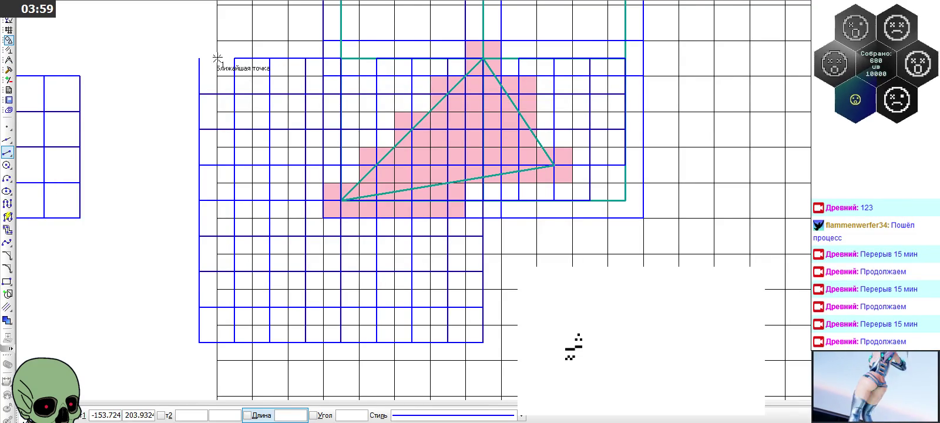
{"action": "left_click", "coordinate": [199, 58]}
{"action": "left_click", "coordinate": [234, 59]}
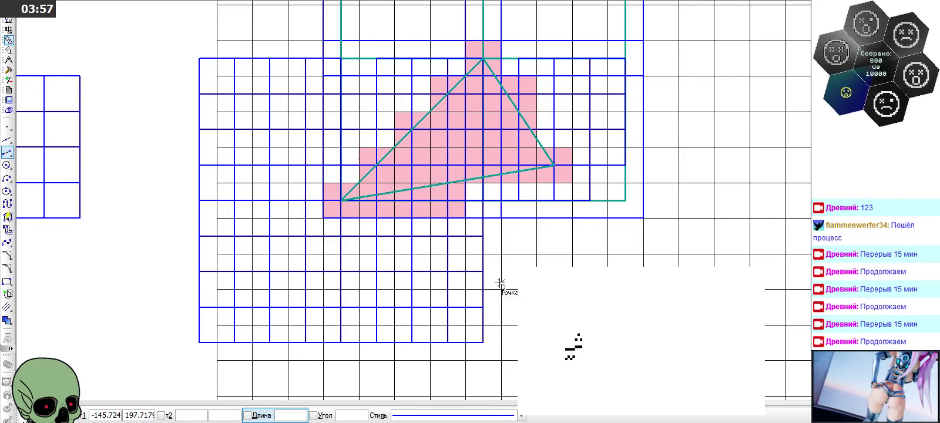
{"action": "scroll", "coordinate": [412, 261], "scroll_direction": "down", "scroll_amount": 1}
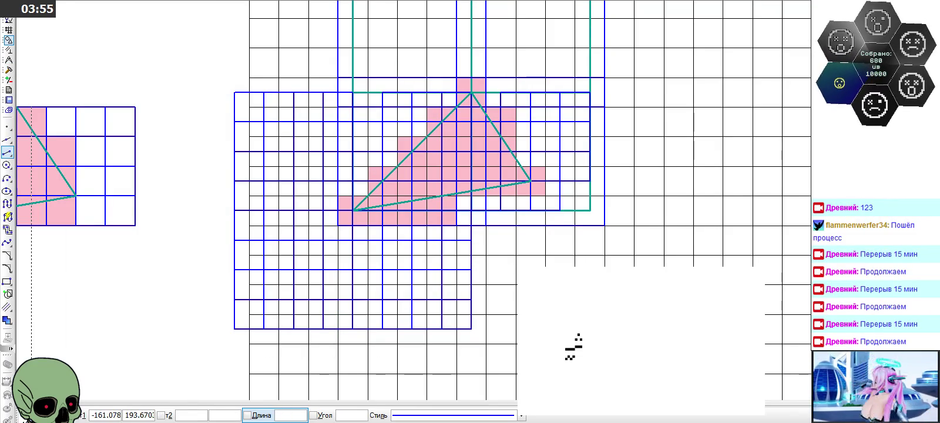
{"action": "key", "text": "Escape"}
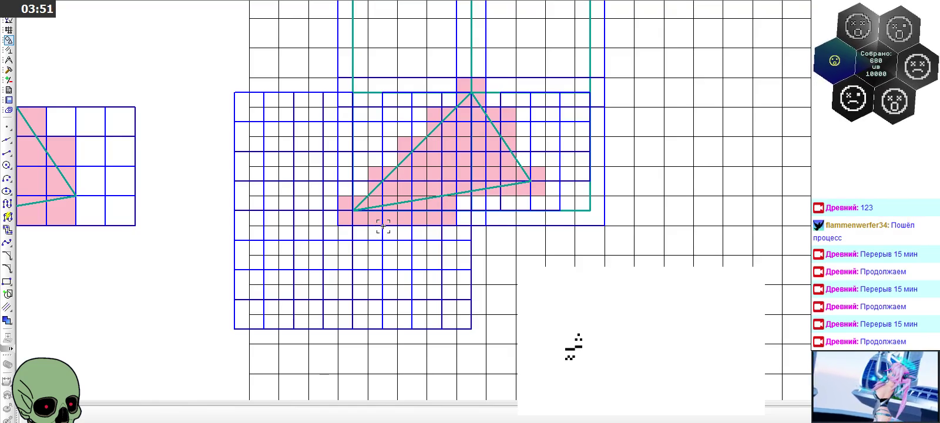
{"action": "scroll", "coordinate": [356, 222], "scroll_direction": "up", "scroll_amount": 1}
{"action": "scroll", "coordinate": [357, 221], "scroll_direction": "up", "scroll_amount": 1}
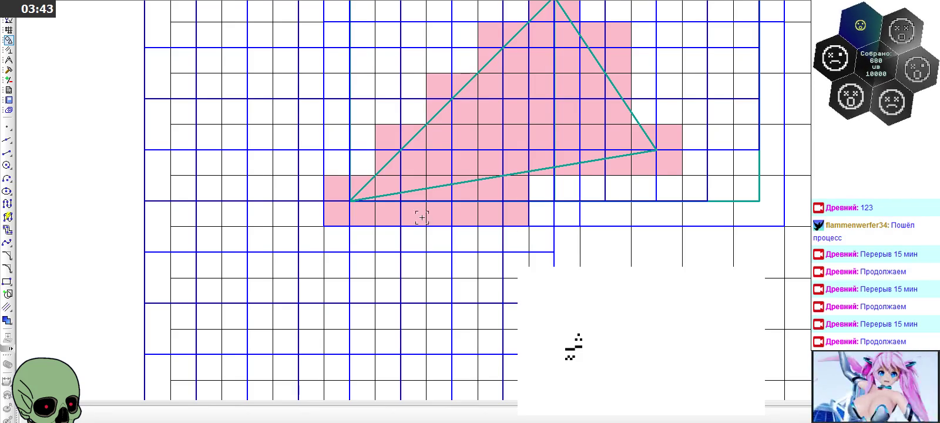
{"action": "scroll", "coordinate": [422, 218], "scroll_direction": "up", "scroll_amount": 1}
{"action": "scroll", "coordinate": [410, 227], "scroll_direction": "down", "scroll_amount": 1}
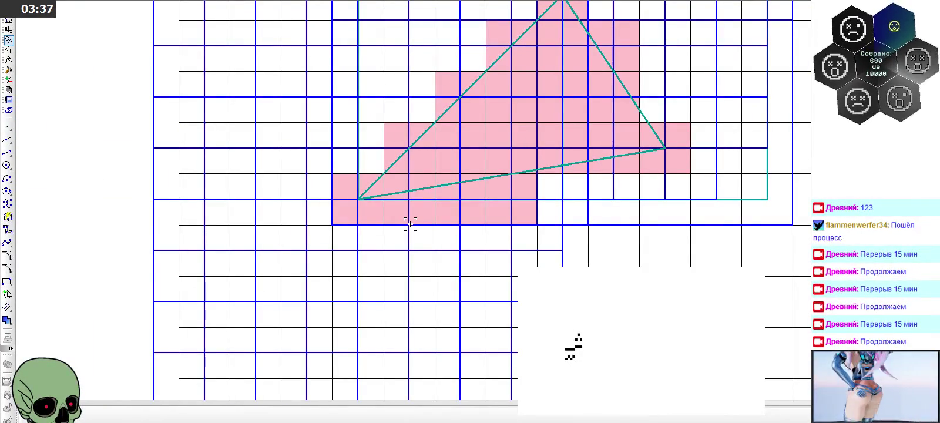
{"action": "scroll", "coordinate": [410, 224], "scroll_direction": "down", "scroll_amount": 2}
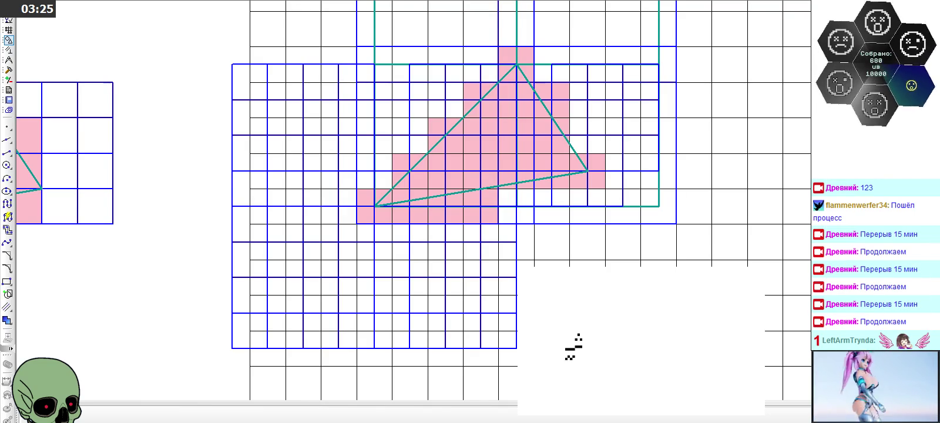
{"action": "scroll", "coordinate": [420, 221], "scroll_direction": "down", "scroll_amount": 2}
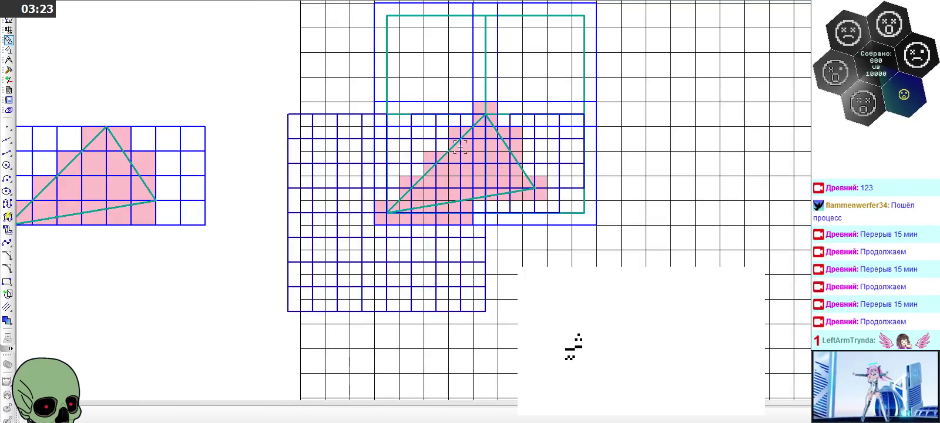
{"action": "scroll", "coordinate": [497, 120], "scroll_direction": "up", "scroll_amount": 3}
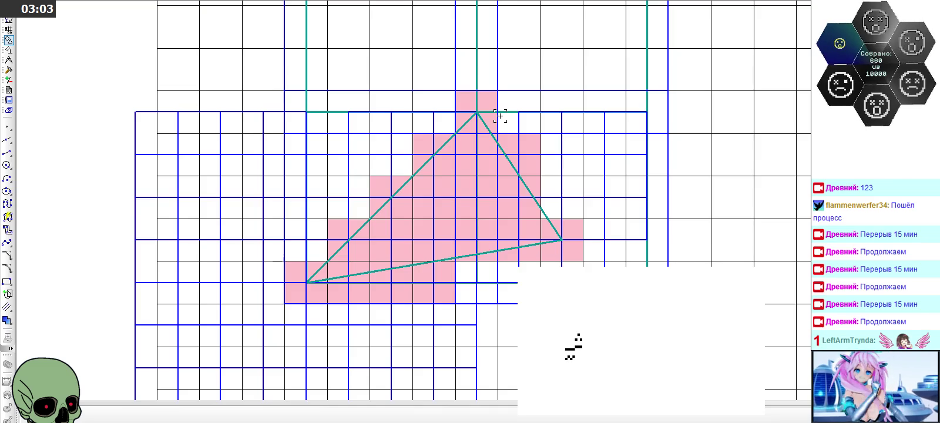
{"action": "scroll", "coordinate": [500, 116], "scroll_direction": "down", "scroll_amount": 2}
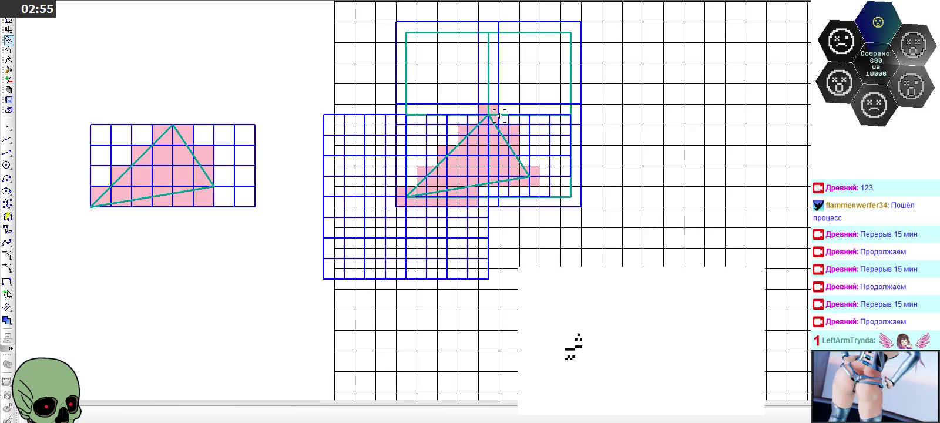
{"action": "scroll", "coordinate": [500, 116], "scroll_direction": "up", "scroll_amount": 2}
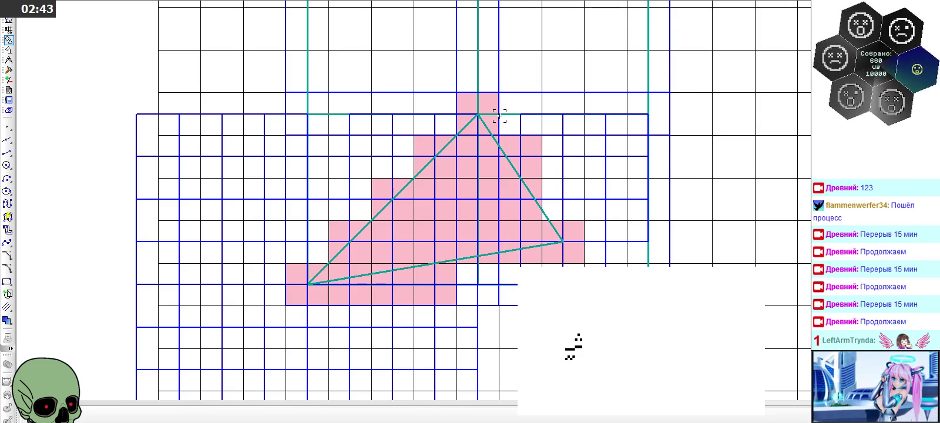
{"action": "scroll", "coordinate": [499, 115], "scroll_direction": "down", "scroll_amount": 3}
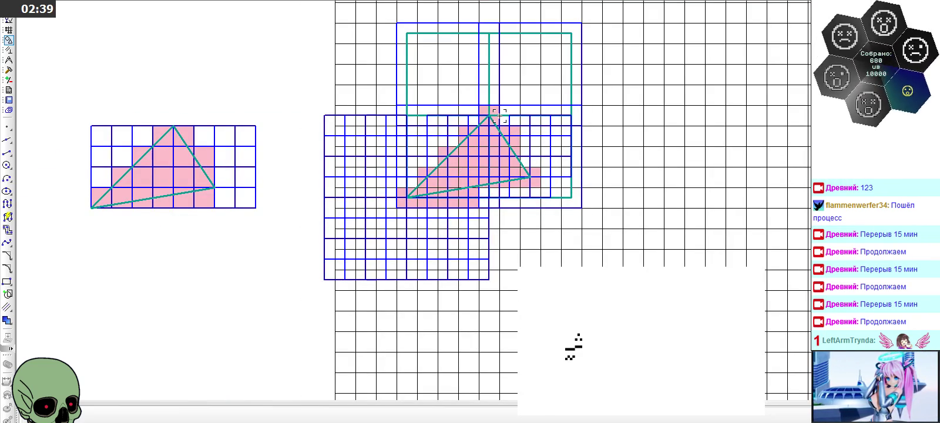
{"action": "scroll", "coordinate": [499, 116], "scroll_direction": "up", "scroll_amount": 3}
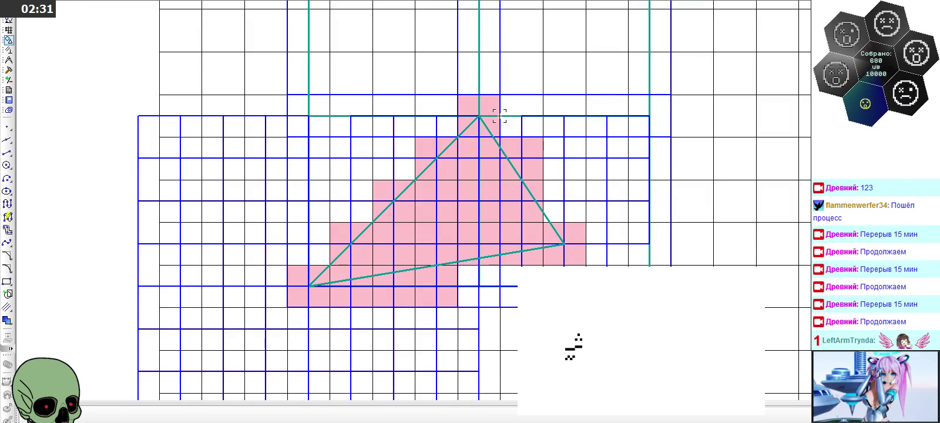
{"action": "scroll", "coordinate": [499, 115], "scroll_direction": "down", "scroll_amount": 3}
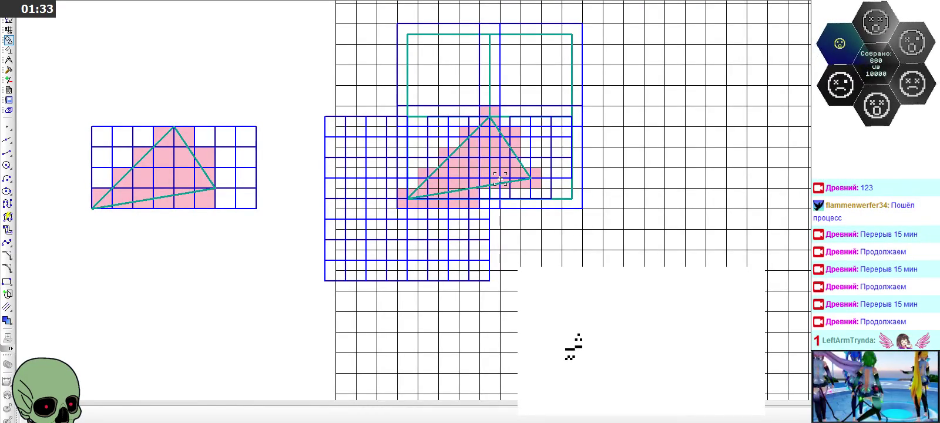
Cancel a started paste of the grid squares and switch to the Rectangle tool
{"action": "scroll", "coordinate": [500, 178], "scroll_direction": "down", "scroll_amount": 2}
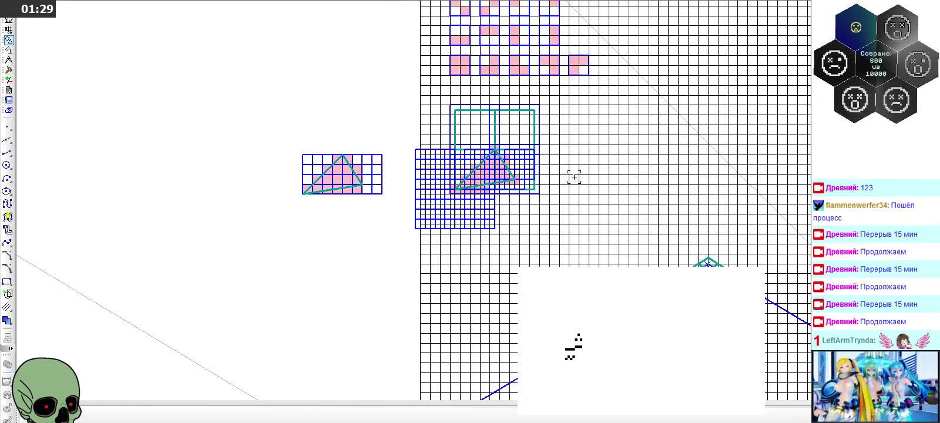
{"action": "scroll", "coordinate": [574, 177], "scroll_direction": "down", "scroll_amount": 2}
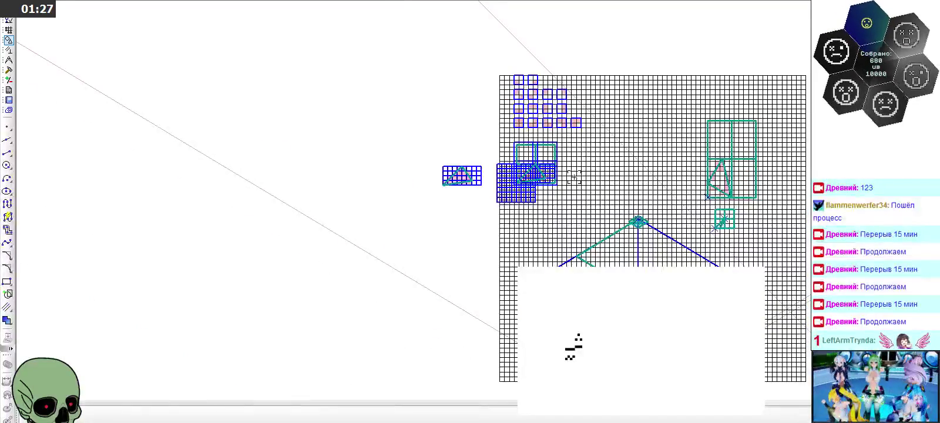
{"action": "scroll", "coordinate": [542, 97], "scroll_direction": "up", "scroll_amount": 2}
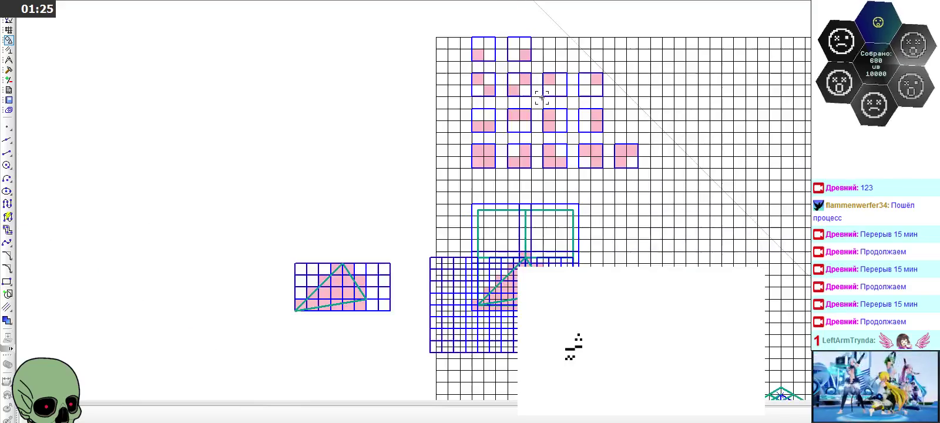
{"action": "scroll", "coordinate": [541, 98], "scroll_direction": "down", "scroll_amount": 1}
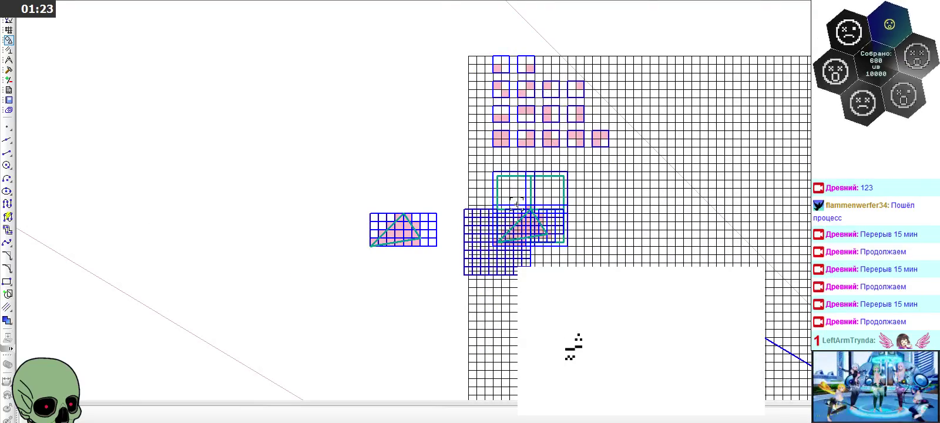
{"action": "scroll", "coordinate": [524, 164], "scroll_direction": "down", "scroll_amount": 2}
{"action": "scroll", "coordinate": [453, 180], "scroll_direction": "up", "scroll_amount": 2}
{"action": "scroll", "coordinate": [420, 173], "scroll_direction": "up", "scroll_amount": 1}
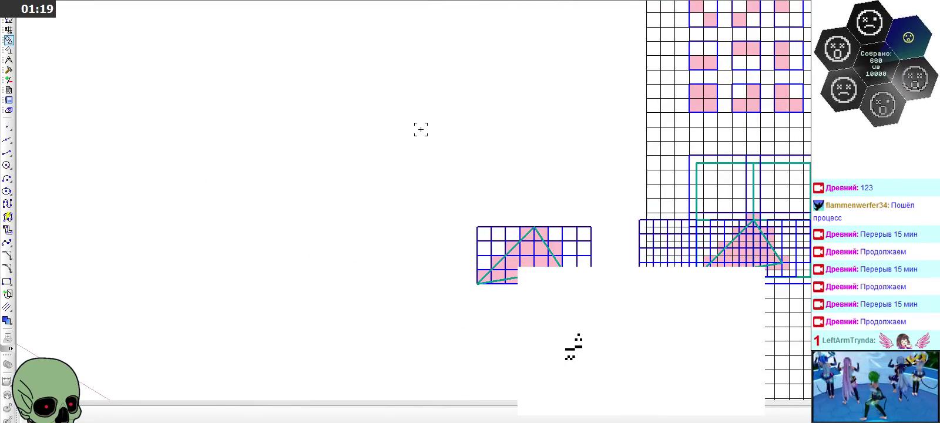
{"action": "key", "text": "ctrl+v"}
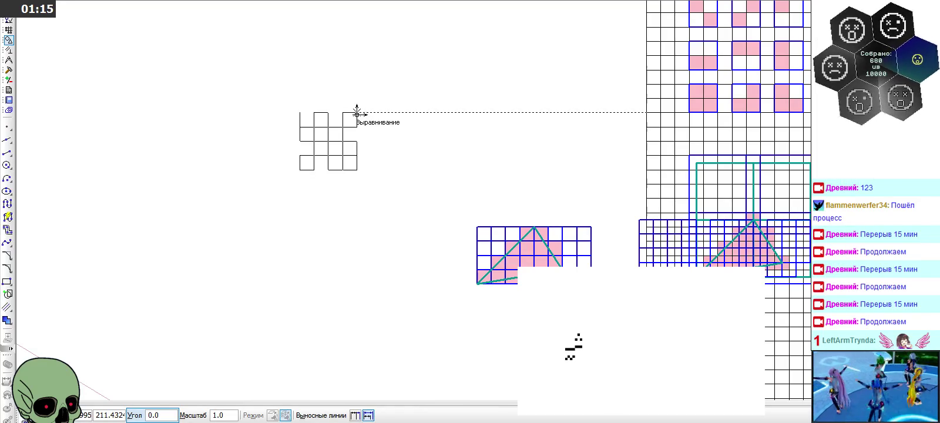
{"action": "key", "text": "Escape"}
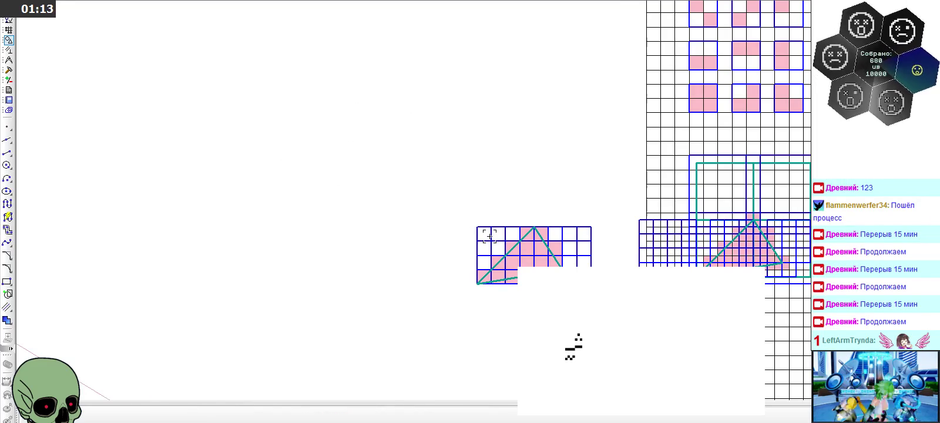
{"action": "scroll", "coordinate": [490, 236], "scroll_direction": "down", "scroll_amount": 1}
{"action": "left_click", "coordinate": [7, 281]}
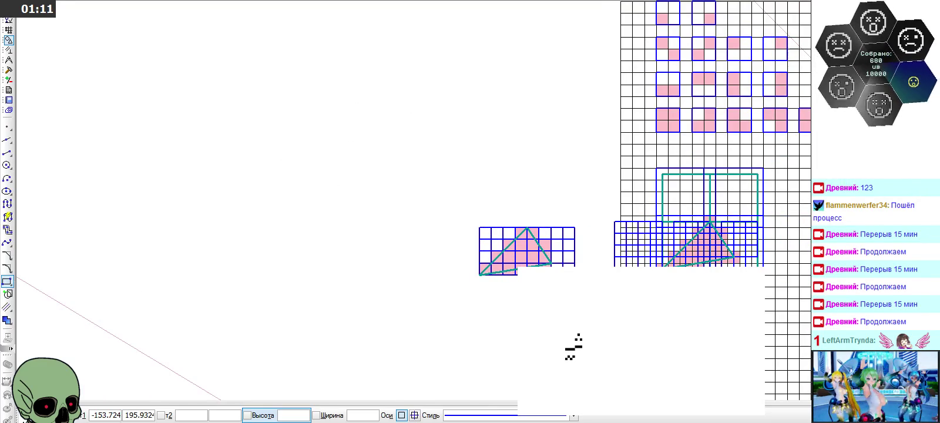
Draw the 8×8 outer square of the new grid
{"action": "scroll", "coordinate": [458, 229], "scroll_direction": "down", "scroll_amount": 2}
{"action": "scroll", "coordinate": [420, 219], "scroll_direction": "up", "scroll_amount": 5}
{"action": "left_click", "coordinate": [362, 198]}
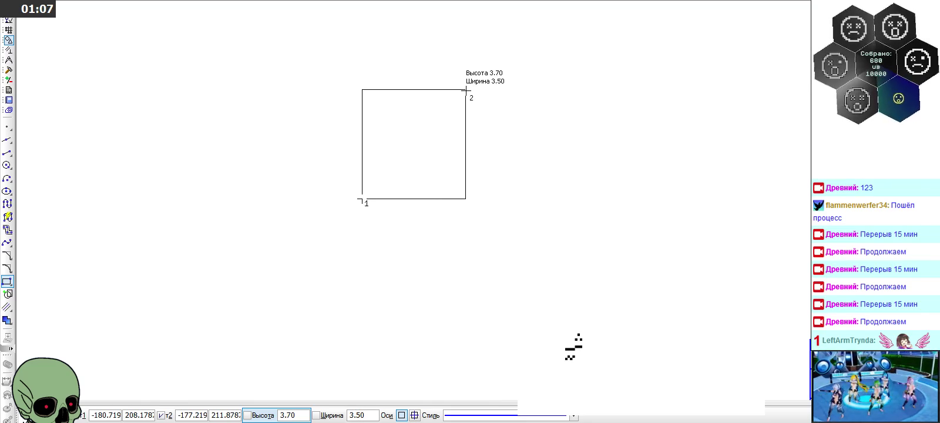
{"action": "scroll", "coordinate": [411, 269], "scroll_direction": "down", "scroll_amount": 3}
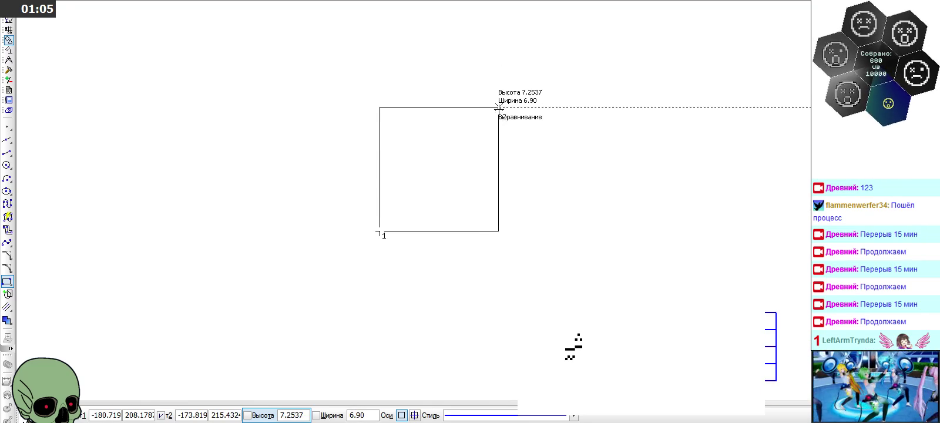
{"action": "scroll", "coordinate": [457, 141], "scroll_direction": "up", "scroll_amount": 4}
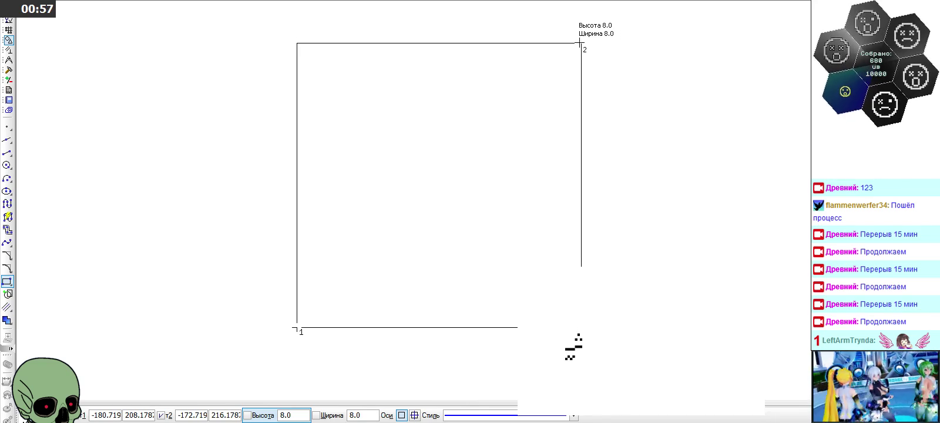
{"action": "left_click", "coordinate": [580, 43]}
Draw nested squares from 7×7 down to the smallest, all sharing the bottom-left corner
{"action": "left_click", "coordinate": [297, 326]}
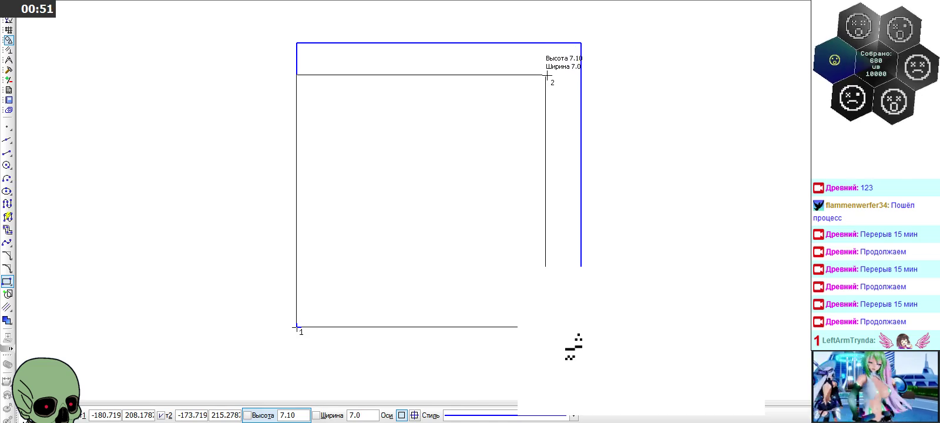
{"action": "left_click", "coordinate": [545, 78]}
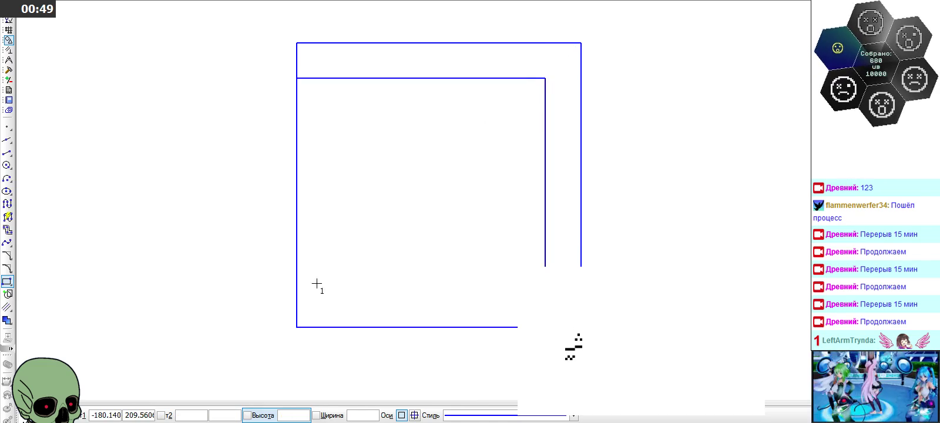
{"action": "left_click", "coordinate": [297, 326]}
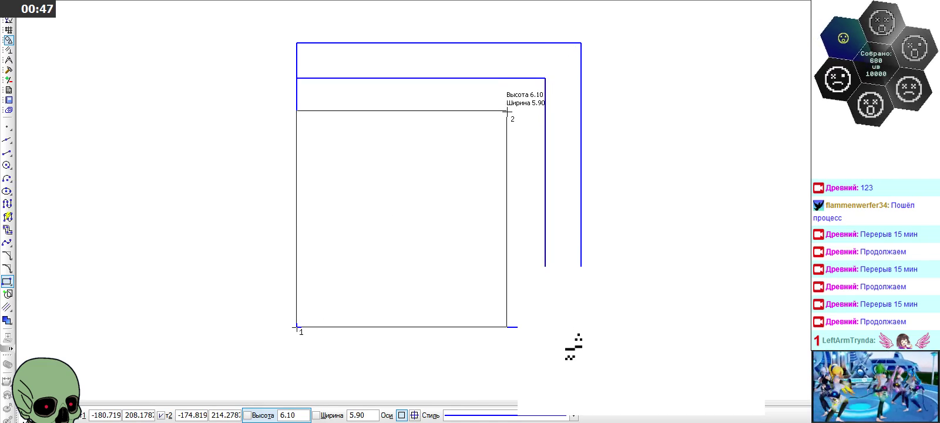
{"action": "left_click", "coordinate": [510, 114]}
{"action": "left_click", "coordinate": [297, 326]}
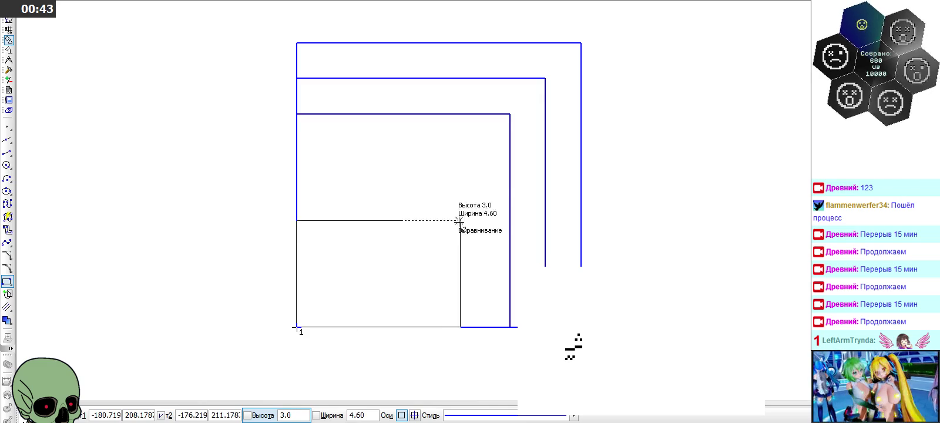
{"action": "left_click", "coordinate": [474, 149]}
{"action": "left_click", "coordinate": [297, 327]}
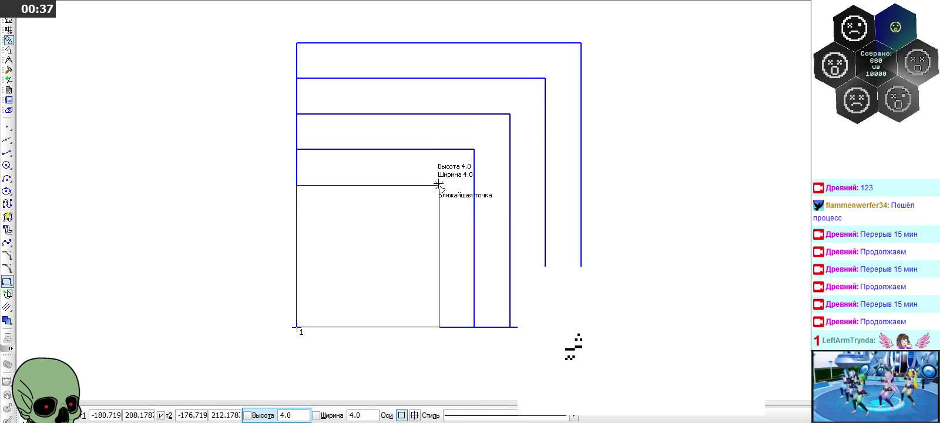
{"action": "left_click", "coordinate": [439, 185]}
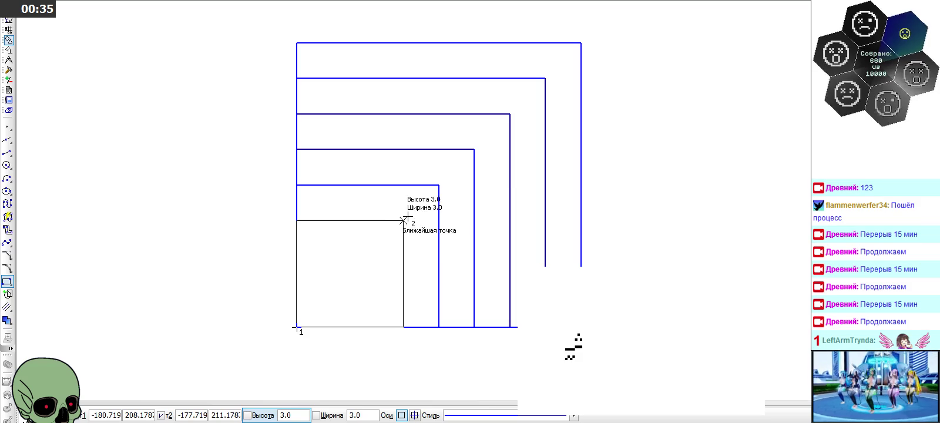
{"action": "left_click", "coordinate": [403, 221]}
{"action": "left_click", "coordinate": [296, 327]}
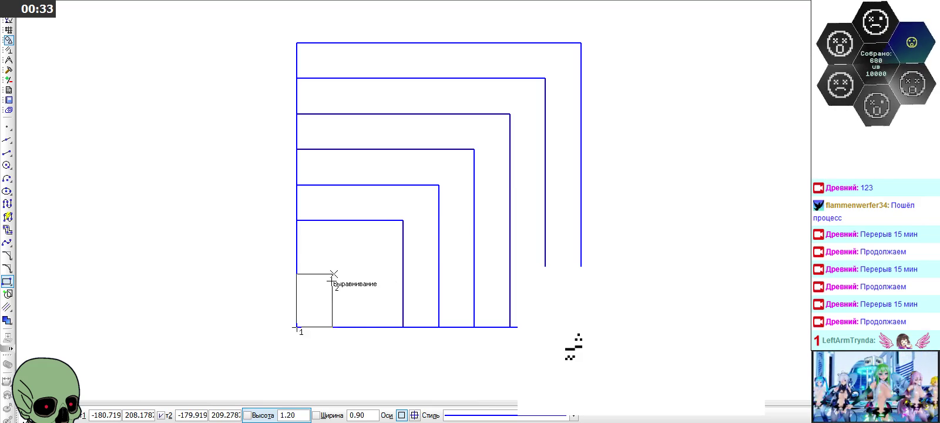
{"action": "left_click", "coordinate": [368, 256]}
{"action": "left_click", "coordinate": [297, 326]}
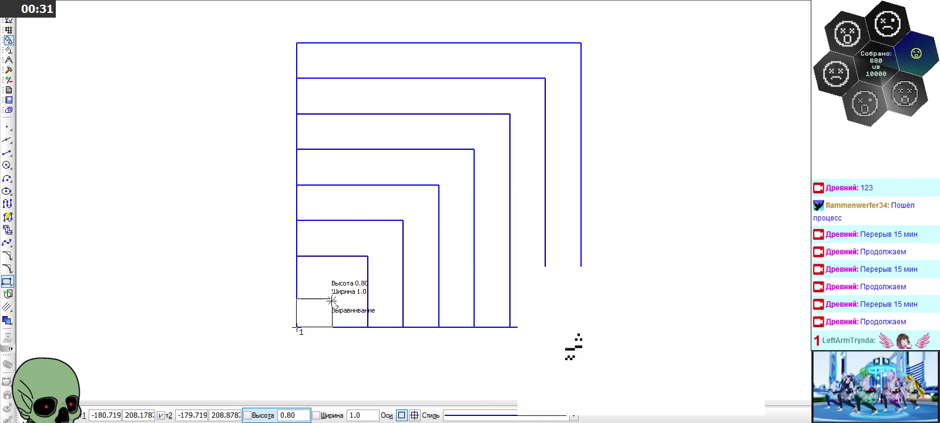
{"action": "left_click", "coordinate": [332, 292]}
Draw 1×1 through 5×5 squares anchored at the grid's top-right corner
{"action": "left_click", "coordinate": [581, 42]}
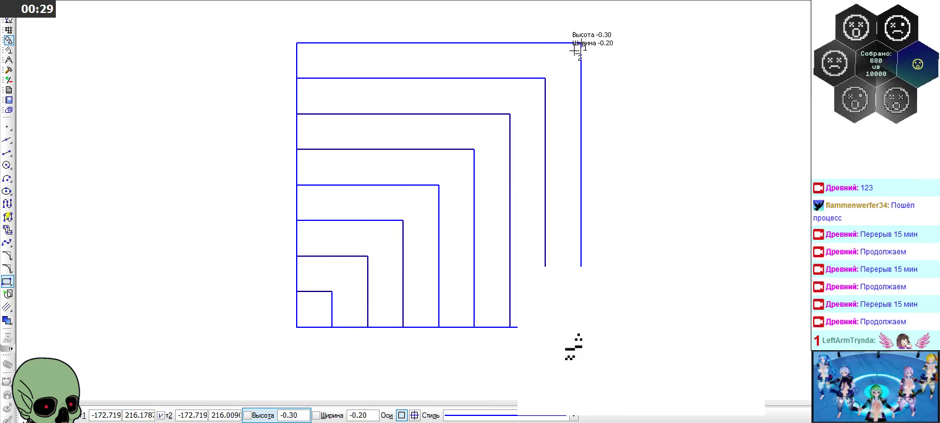
{"action": "left_click", "coordinate": [545, 77]}
{"action": "left_click", "coordinate": [581, 43]}
{"action": "left_click", "coordinate": [510, 114]}
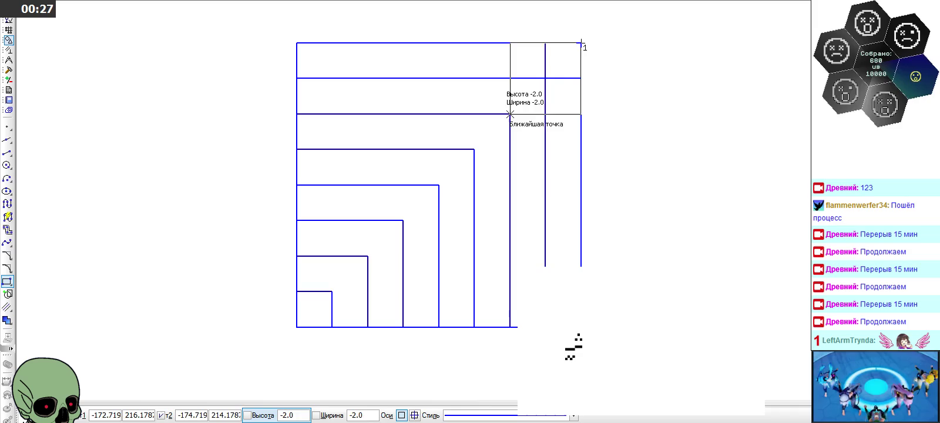
{"action": "left_click", "coordinate": [581, 42]}
{"action": "left_click", "coordinate": [474, 149]}
{"action": "left_click", "coordinate": [580, 42]}
{"action": "left_click", "coordinate": [439, 185]}
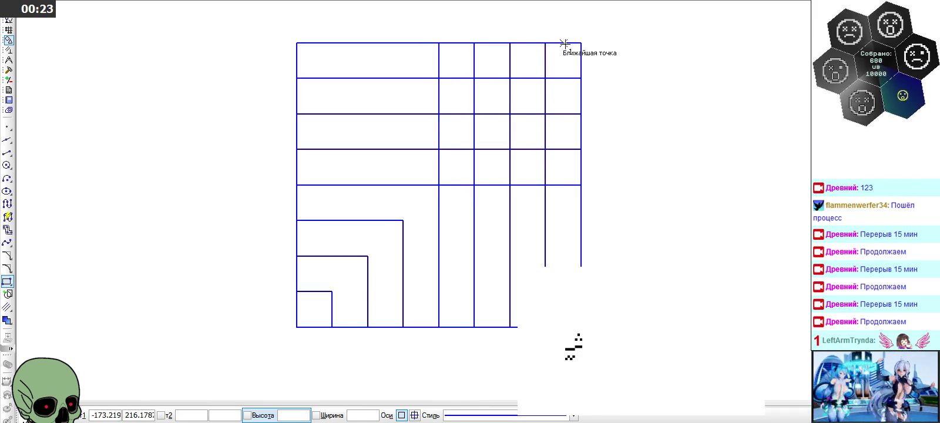
{"action": "left_click", "coordinate": [580, 43]}
{"action": "left_click", "coordinate": [403, 220]}
{"action": "left_click", "coordinate": [581, 34]}
Restart the Rectangle tool and add a 6×6 square from the top-right corner
{"action": "key", "text": "Escape"}
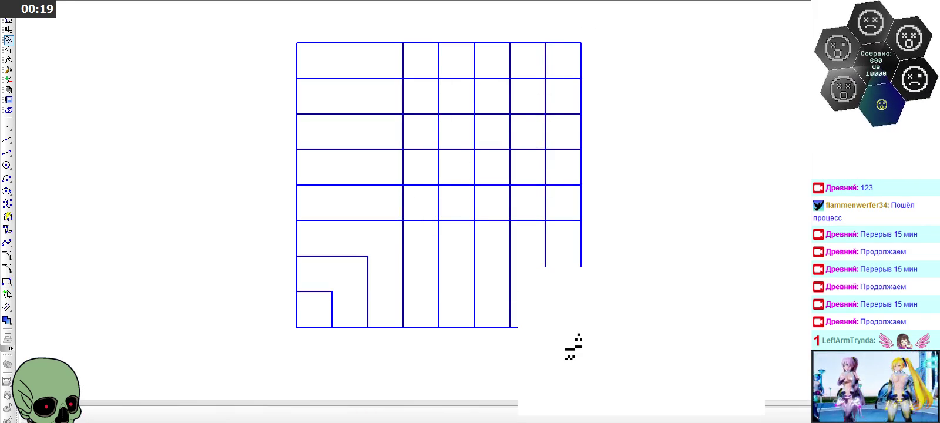
{"action": "left_click", "coordinate": [7, 281]}
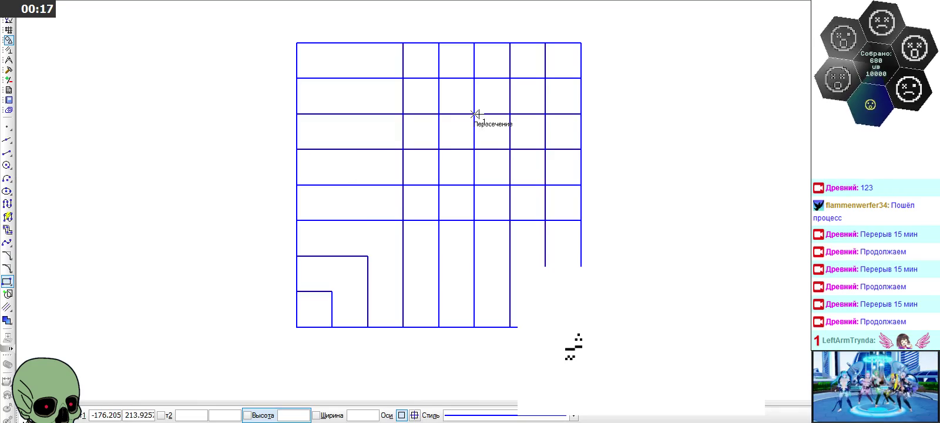
{"action": "left_click", "coordinate": [581, 43]}
{"action": "left_click", "coordinate": [367, 256]}
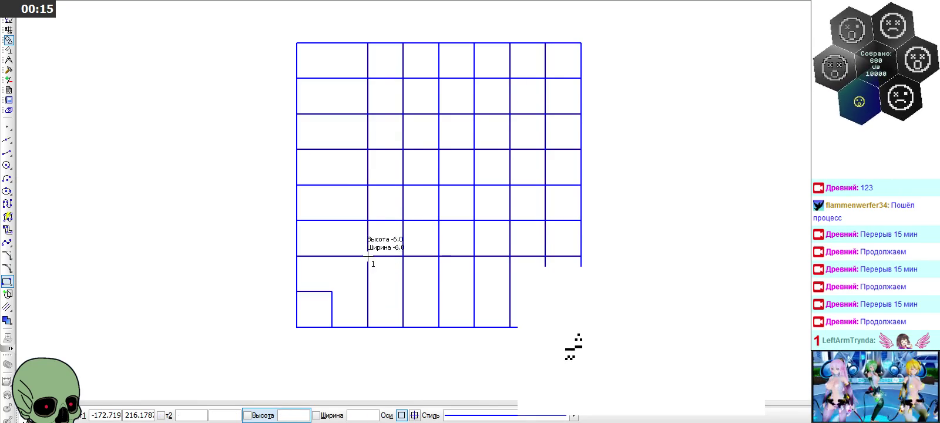
{"action": "left_click", "coordinate": [581, 43]}
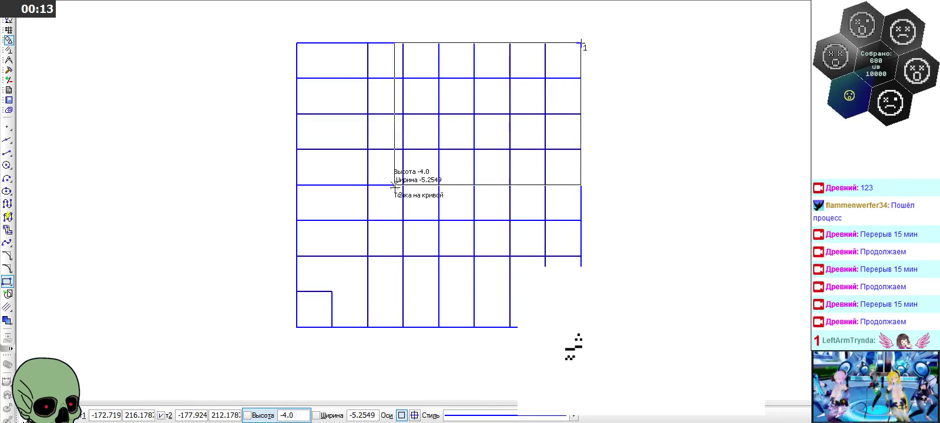
{"action": "scroll", "coordinate": [461, 225], "scroll_direction": "down", "scroll_amount": 2}
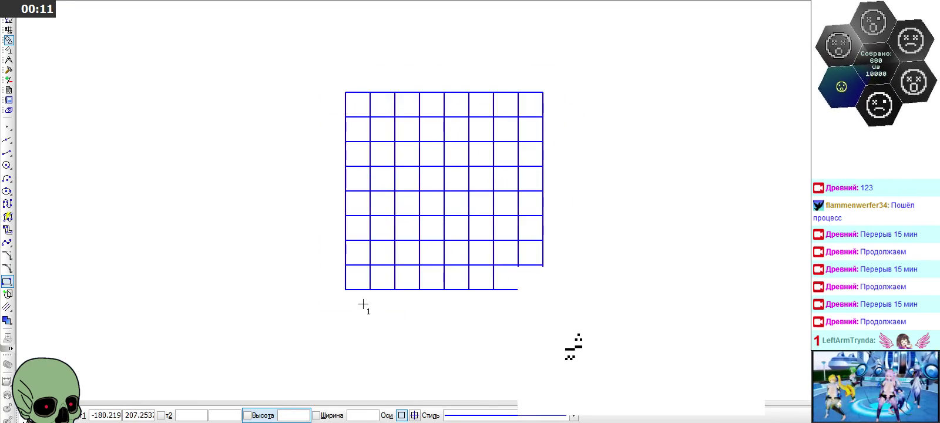
{"action": "key", "text": "Escape"}
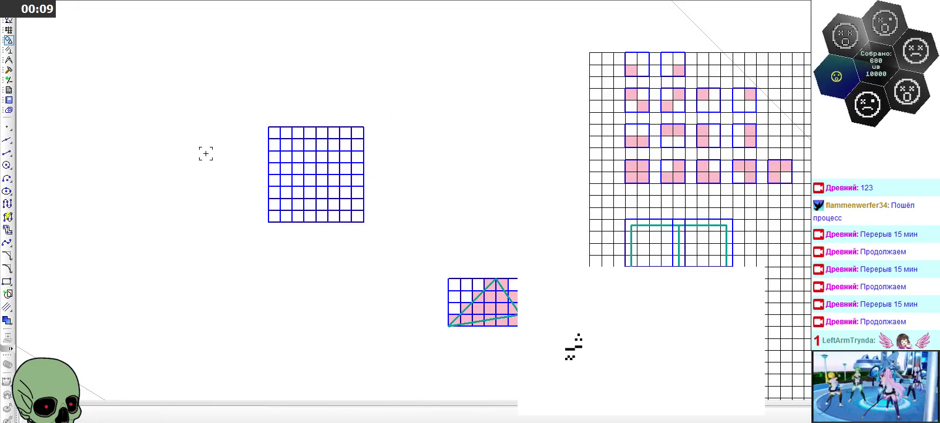
{"action": "scroll", "coordinate": [282, 187], "scroll_direction": "up", "scroll_amount": 5}
{"action": "scroll", "coordinate": [282, 187], "scroll_direction": "down", "scroll_amount": 3}
{"action": "scroll", "coordinate": [282, 187], "scroll_direction": "down", "scroll_amount": 1}
{"action": "scroll", "coordinate": [147, 102], "scroll_direction": "up", "scroll_amount": 3}
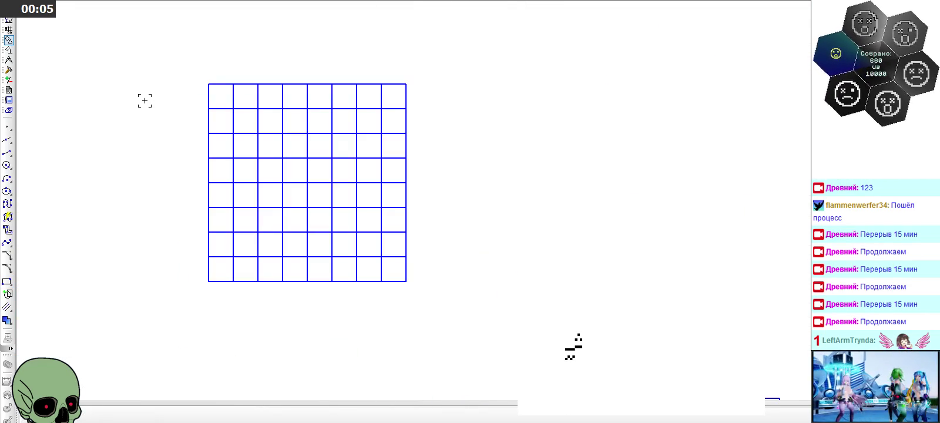
{"action": "left_click", "coordinate": [7, 152]}
{"action": "scroll", "coordinate": [98, 122], "scroll_direction": "up", "scroll_amount": 3}
{"action": "left_click", "coordinate": [411, 415]}
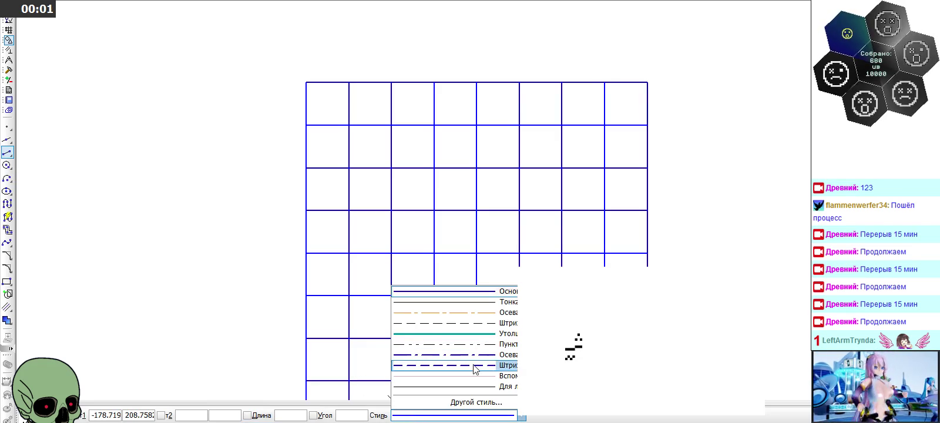
{"action": "left_click", "coordinate": [508, 382]}
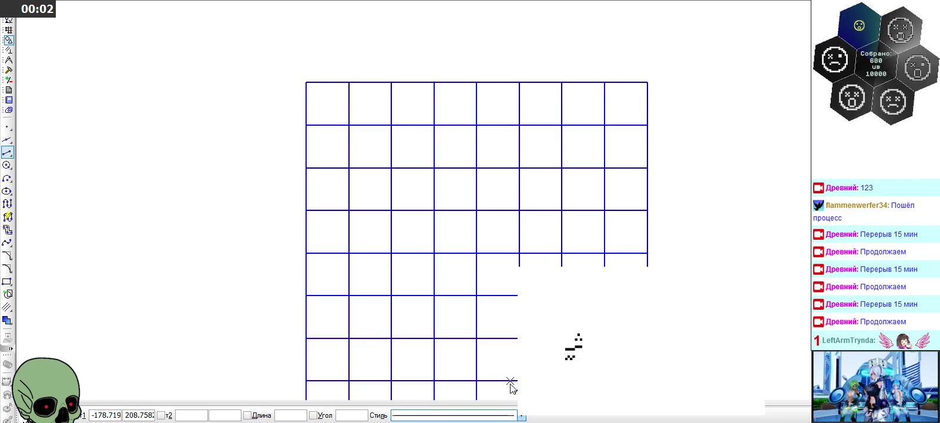
{"action": "left_click", "coordinate": [626, 103]}
{"action": "scroll", "coordinate": [564, 211], "scroll_direction": "down", "scroll_amount": 1}
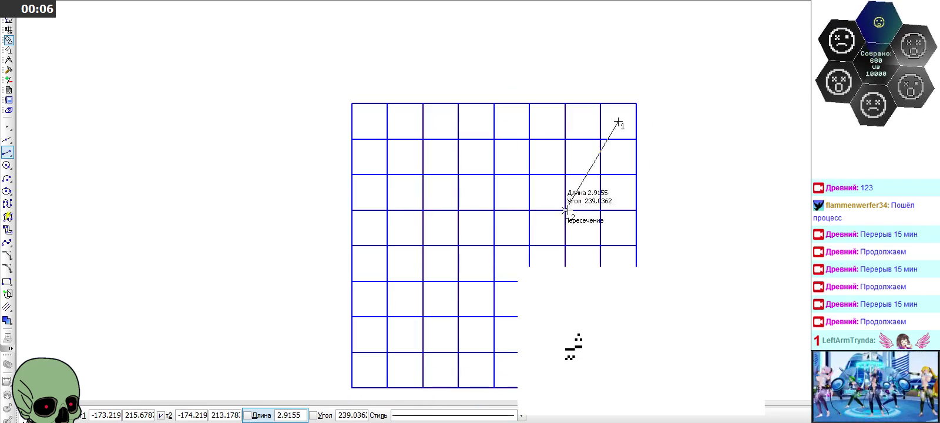
{"action": "key", "text": "Escape"}
{"action": "left_click", "coordinate": [9, 283]}
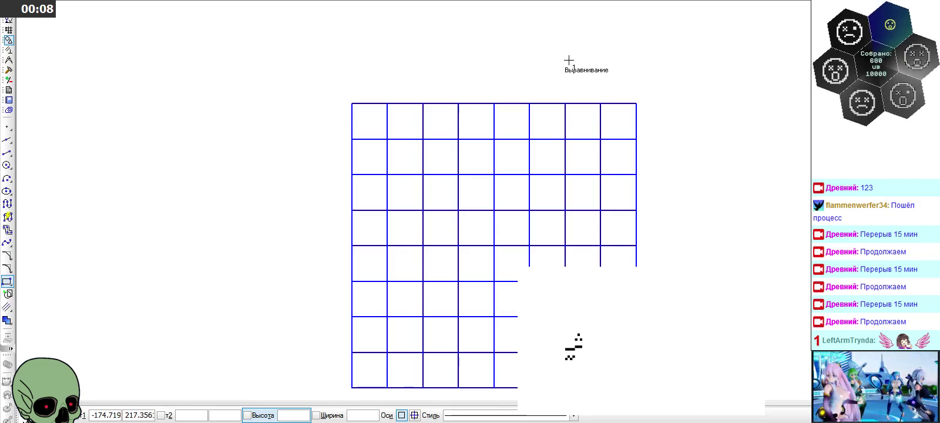
Draw a large thin-line rectangle inside the grid, offset half a cell from the top-right corner
{"action": "left_click", "coordinate": [618, 121]}
{"action": "left_click", "coordinate": [458, 416]}
{"action": "left_click", "coordinate": [458, 417]}
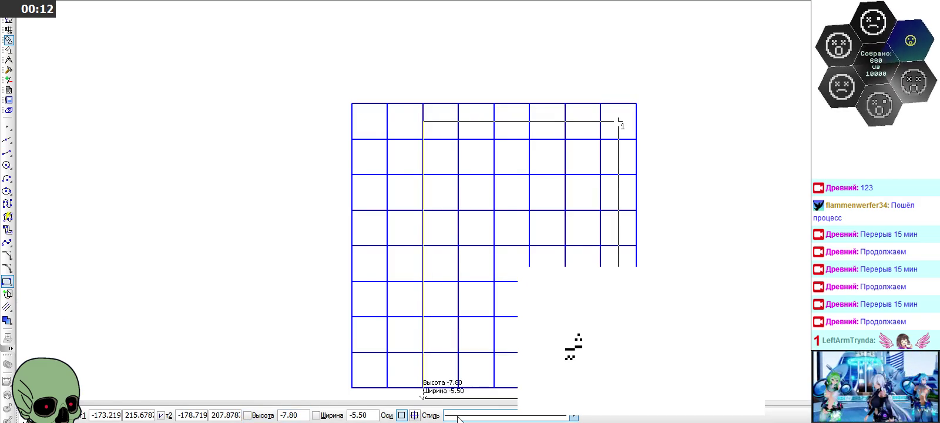
{"action": "left_click", "coordinate": [370, 370]}
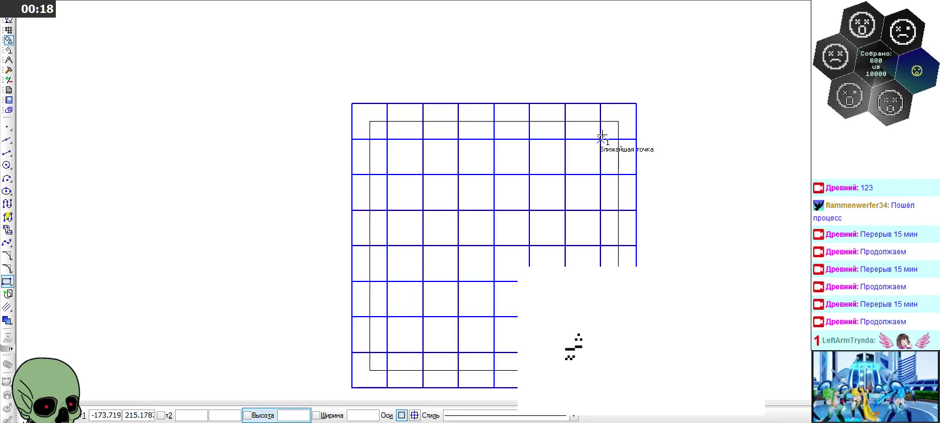
Add a series of shrinking nested thin rectangles sharing the top-right offset corner
{"action": "left_click", "coordinate": [618, 121]}
{"action": "left_click", "coordinate": [406, 334]}
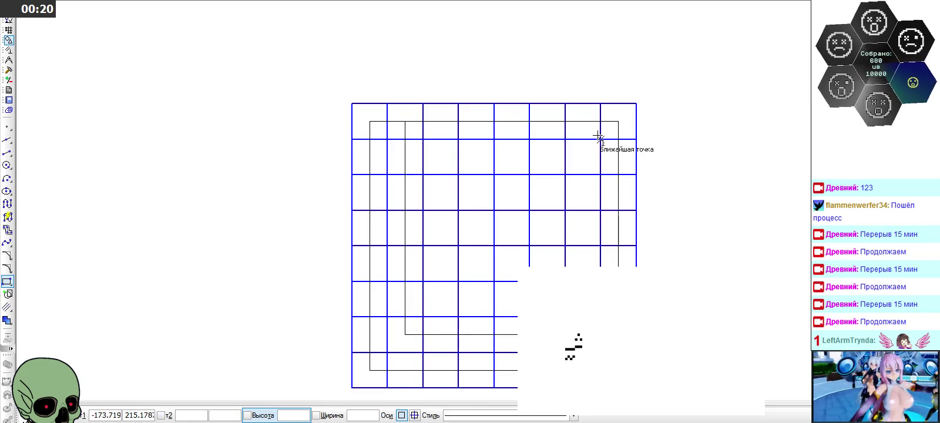
{"action": "left_click", "coordinate": [617, 121]}
{"action": "left_click", "coordinate": [441, 299]}
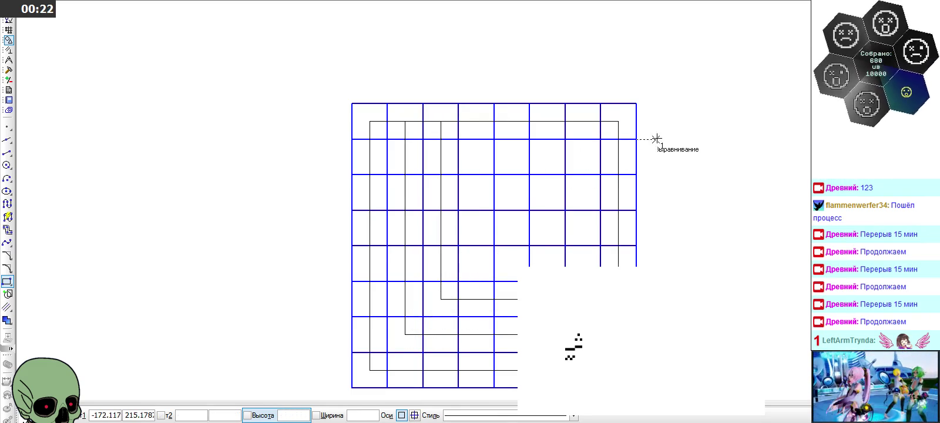
{"action": "left_click", "coordinate": [618, 121]}
{"action": "left_click", "coordinate": [476, 263]}
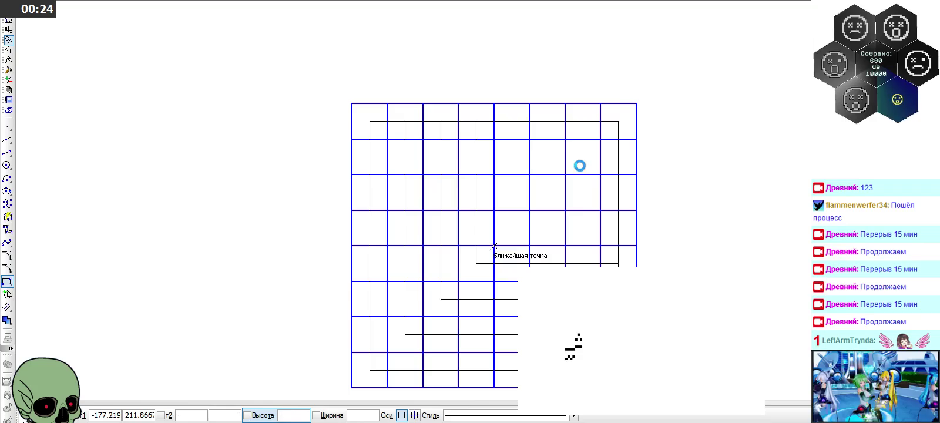
{"action": "left_click", "coordinate": [618, 121]}
{"action": "left_click", "coordinate": [511, 228]}
{"action": "left_click", "coordinate": [618, 121]}
{"action": "left_click", "coordinate": [546, 192]}
Add thin rectangles reaching the lower-left grid corner, including a small one there
{"action": "left_click", "coordinate": [618, 121]}
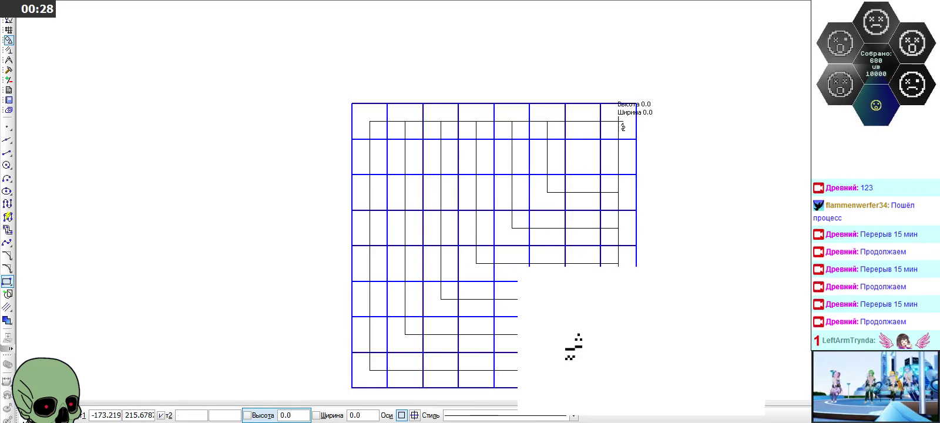
{"action": "left_click", "coordinate": [370, 370]}
{"action": "left_click", "coordinate": [617, 121]}
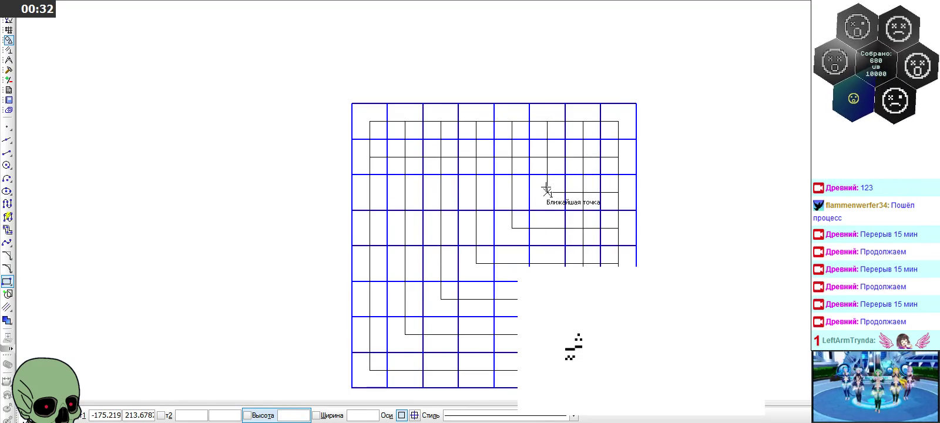
{"action": "left_click", "coordinate": [440, 299]}
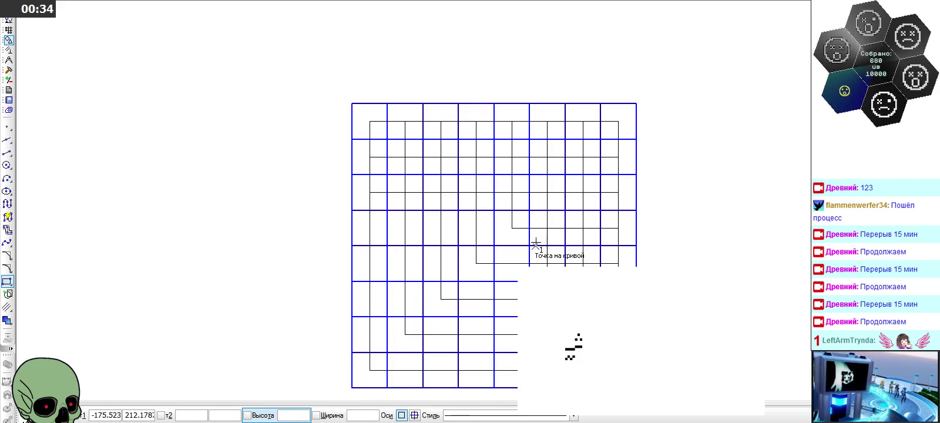
{"action": "left_click", "coordinate": [483, 265]}
{"action": "left_click", "coordinate": [370, 370]}
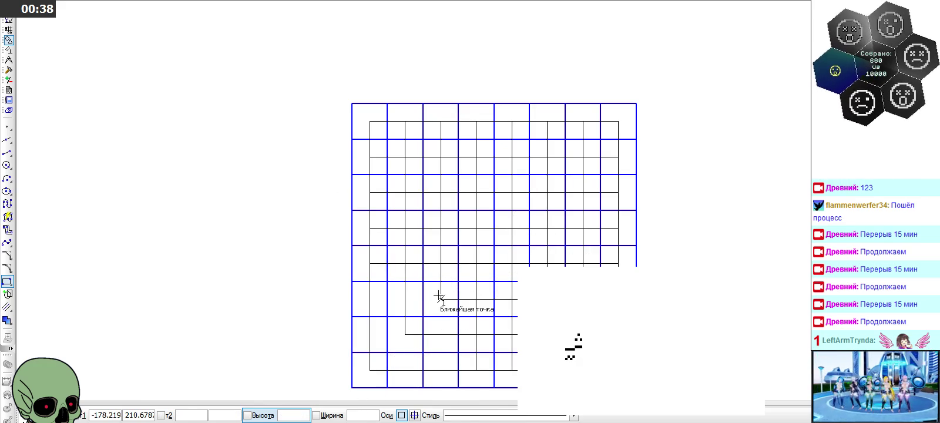
{"action": "left_click", "coordinate": [406, 334]}
{"action": "left_click", "coordinate": [368, 369]}
{"action": "scroll", "coordinate": [380, 261], "scroll_direction": "down", "scroll_amount": 2}
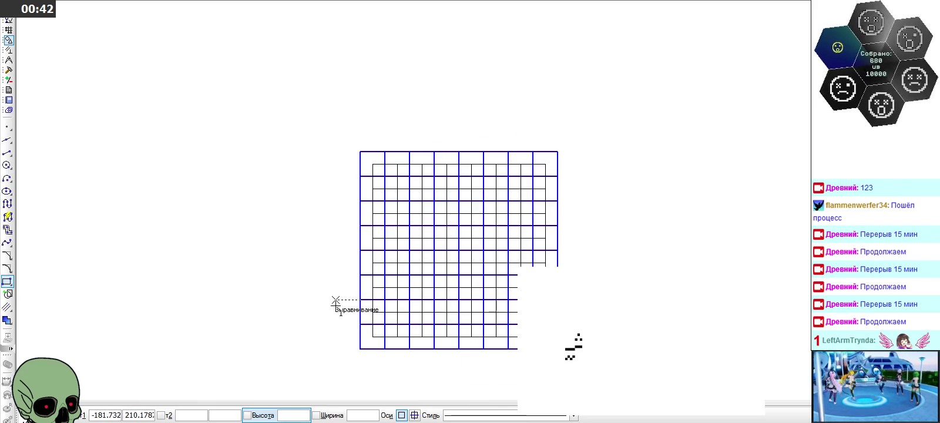
{"action": "scroll", "coordinate": [371, 277], "scroll_direction": "up", "scroll_amount": 2}
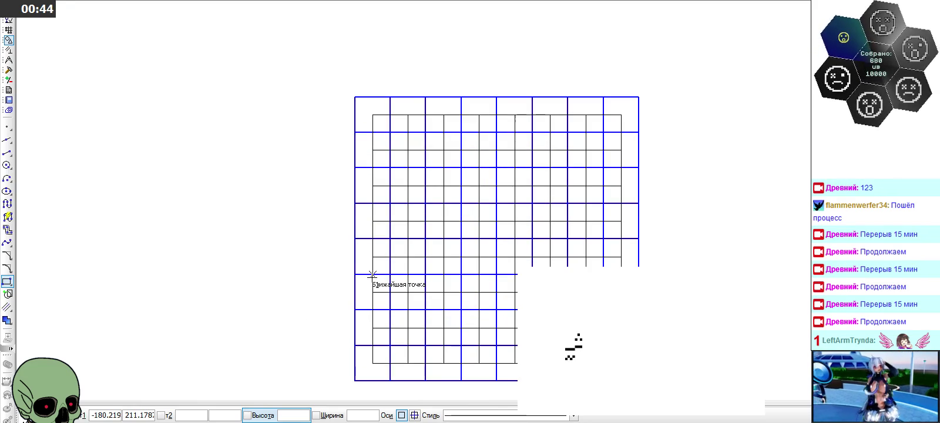
Draw thin rectangles along the grid's top and left edges to fill the edge cells
{"action": "left_click", "coordinate": [355, 97]}
{"action": "left_click", "coordinate": [638, 97]}
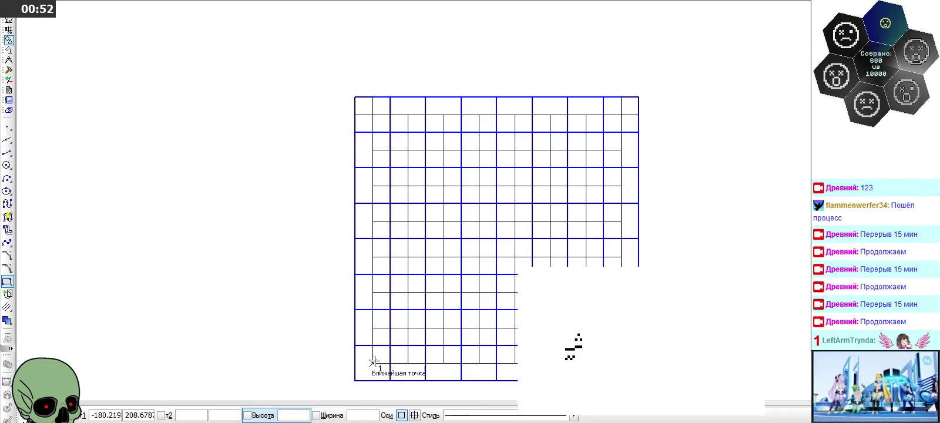
{"action": "left_click", "coordinate": [354, 374]}
{"action": "left_click", "coordinate": [354, 376]}
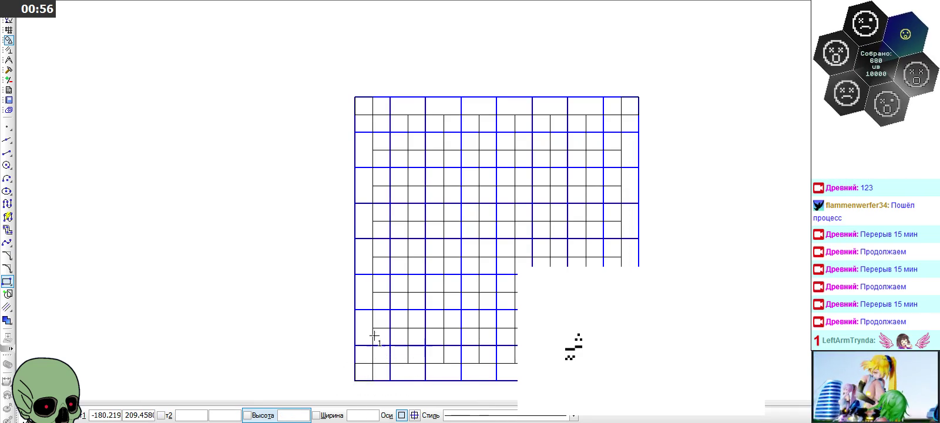
{"action": "left_click", "coordinate": [7, 140]}
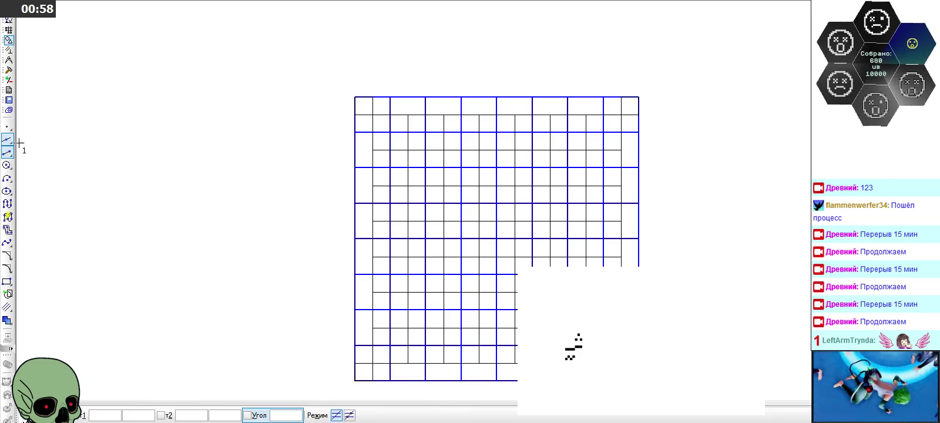
Place horizontal auxiliary lines through each major grid line from top to bottom
{"action": "left_click", "coordinate": [389, 150]}
{"action": "left_click", "coordinate": [390, 151]}
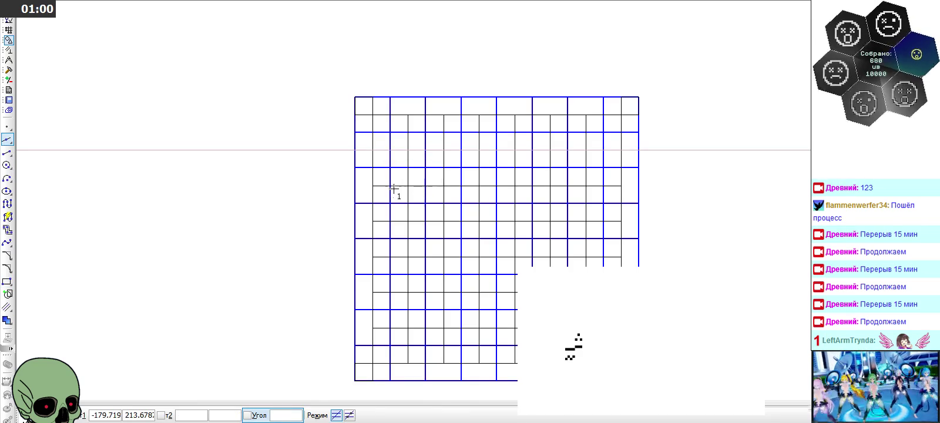
{"action": "left_click", "coordinate": [390, 186]}
{"action": "left_click", "coordinate": [390, 222]}
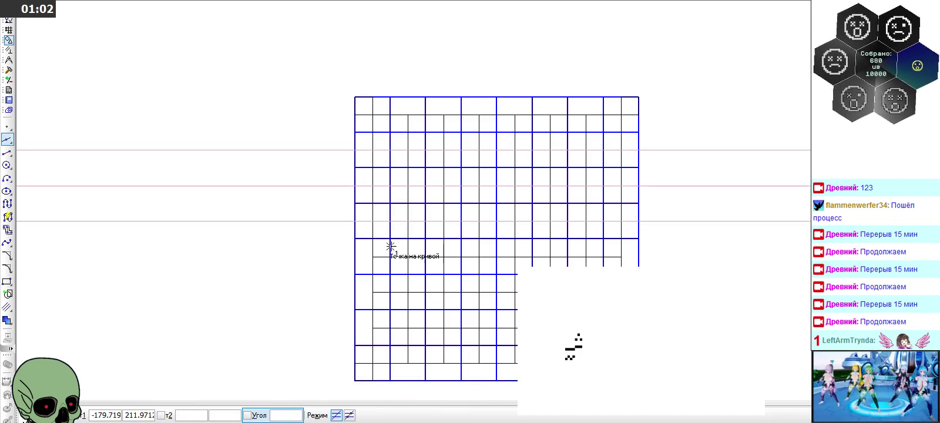
{"action": "left_click", "coordinate": [389, 257]}
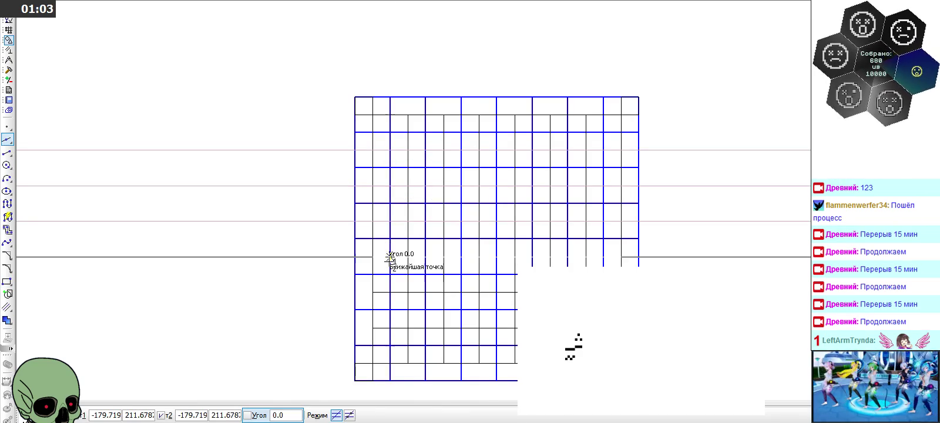
{"action": "left_click", "coordinate": [388, 292]}
{"action": "left_click", "coordinate": [389, 327]}
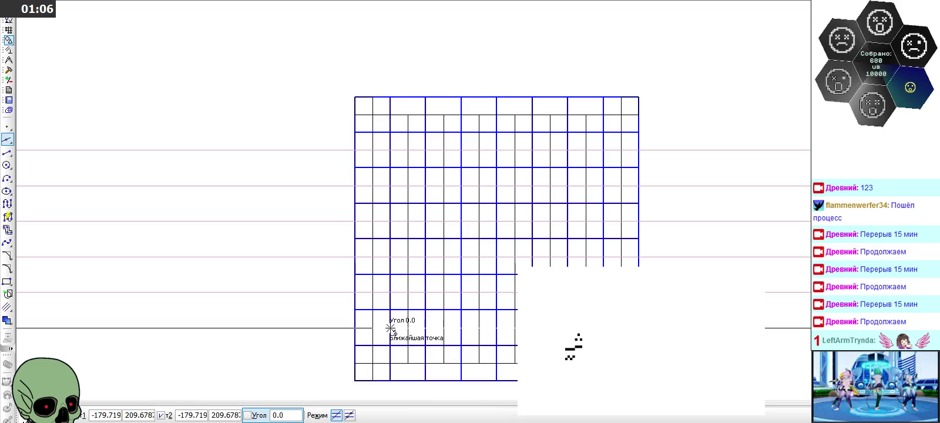
Place vertical auxiliary lines through each major grid line from left to right
{"action": "left_click", "coordinate": [407, 186]}
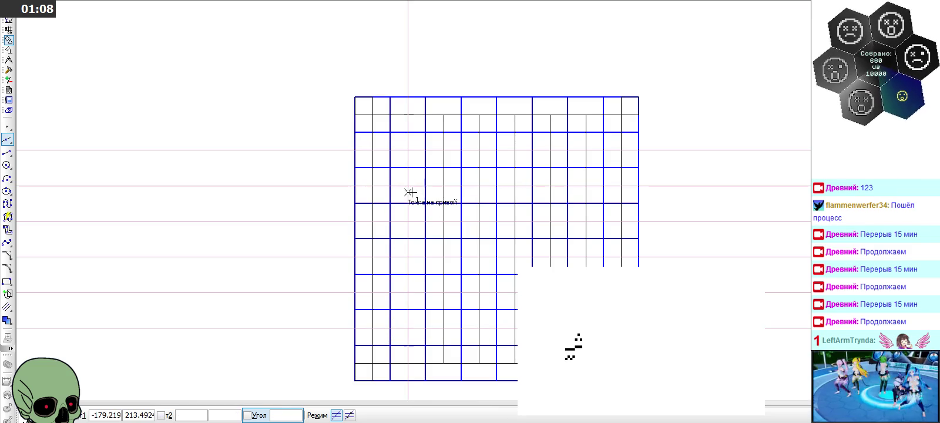
{"action": "left_click", "coordinate": [442, 186]}
{"action": "left_click", "coordinate": [479, 198]}
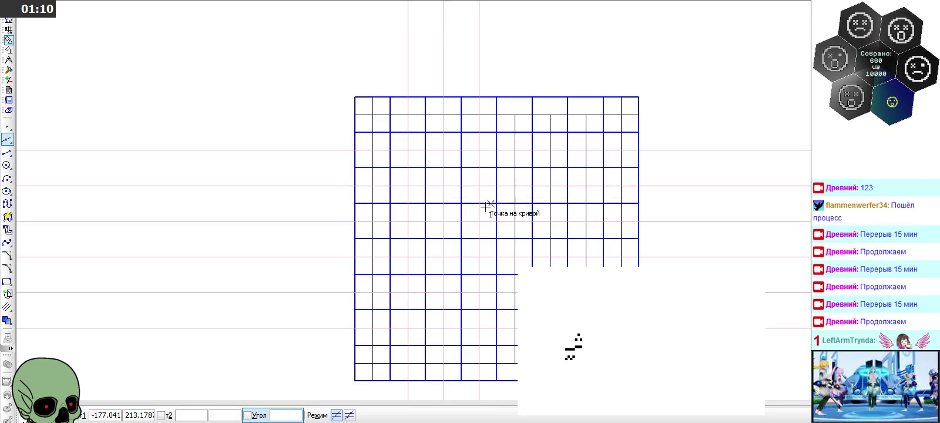
{"action": "left_click", "coordinate": [514, 203]}
{"action": "left_click", "coordinate": [550, 203]}
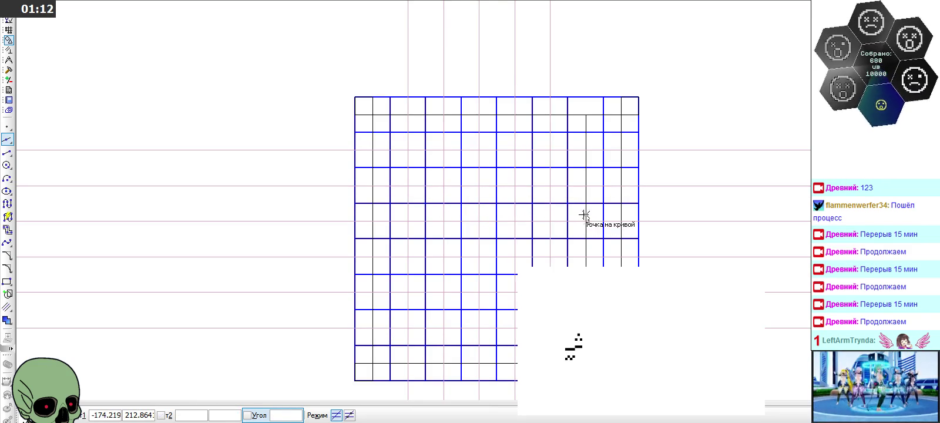
{"action": "left_click", "coordinate": [586, 215]}
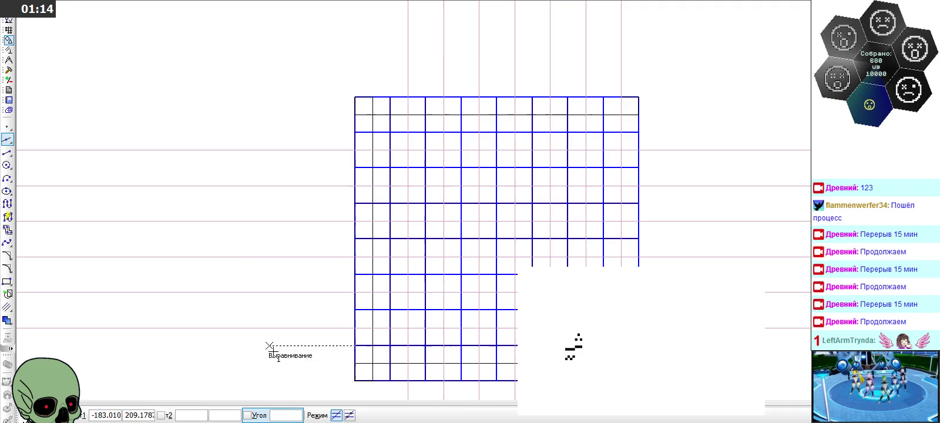
{"action": "left_click", "coordinate": [7, 152]}
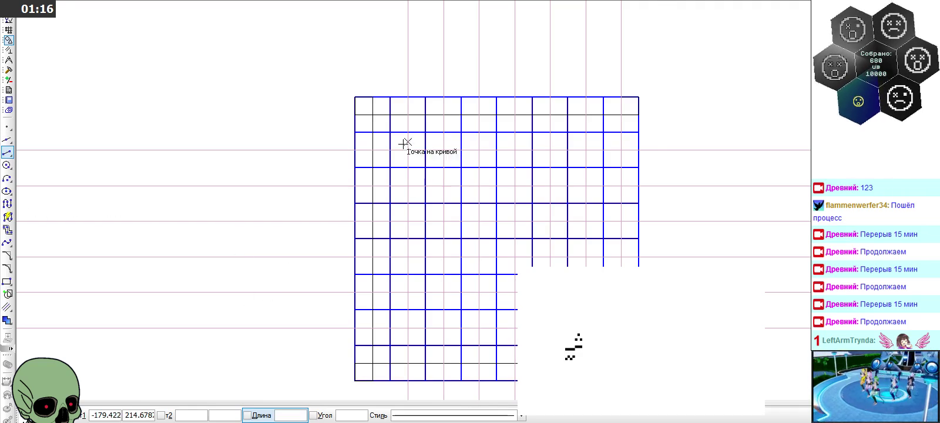
Draw 0.5-long ticks at 270° down from the grid's top edge
{"action": "scroll", "coordinate": [401, 117], "scroll_direction": "up", "scroll_amount": 2}
{"action": "left_click", "coordinate": [402, 89]}
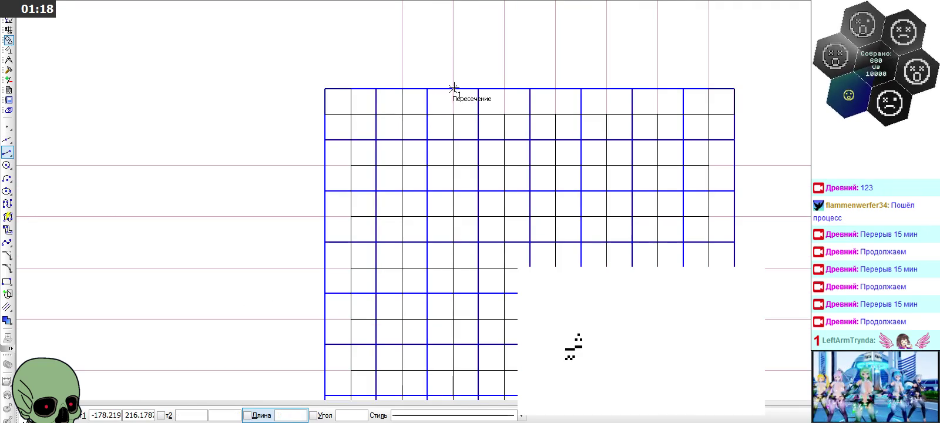
{"action": "left_click", "coordinate": [505, 89]}
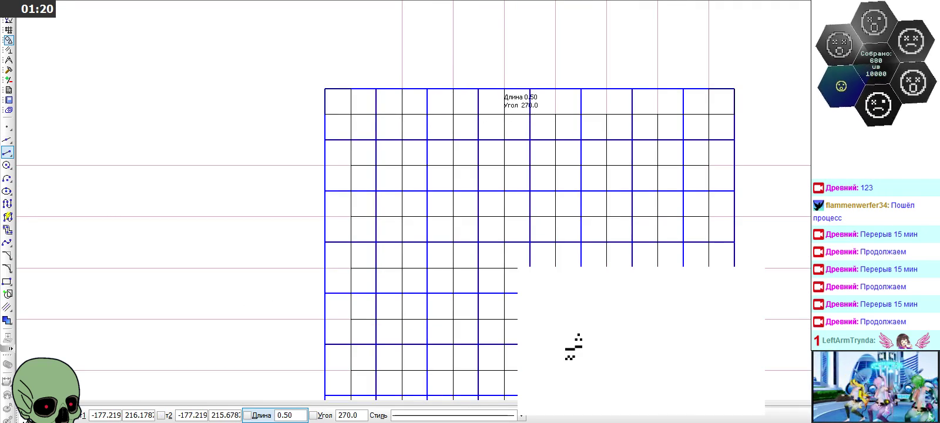
{"action": "left_click", "coordinate": [506, 113]}
{"action": "left_click", "coordinate": [556, 90]}
{"action": "left_click", "coordinate": [556, 113]}
{"action": "left_click", "coordinate": [606, 90]}
{"action": "left_click", "coordinate": [606, 113]}
{"action": "left_click", "coordinate": [657, 113]}
Draw 0.5-long ticks at 180° along the grid's left edge
{"action": "left_click", "coordinate": [350, 165]}
{"action": "left_click", "coordinate": [325, 165]}
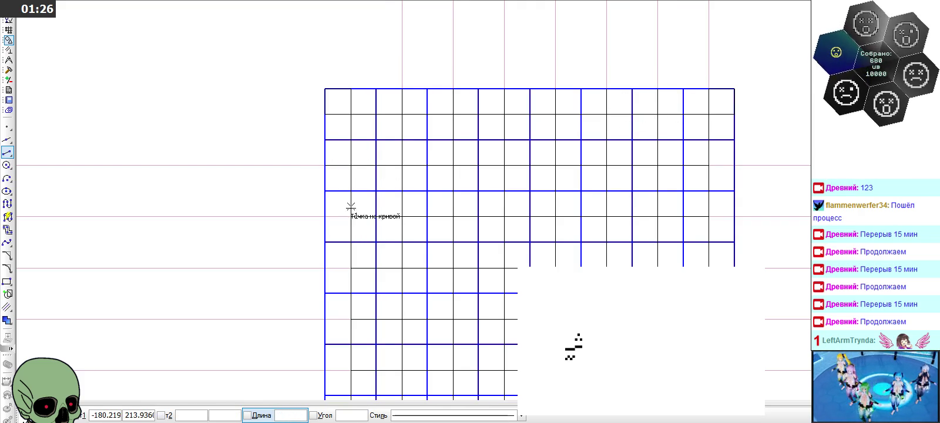
{"action": "left_click", "coordinate": [351, 216]}
{"action": "left_click", "coordinate": [325, 216]}
{"action": "left_click", "coordinate": [350, 268]}
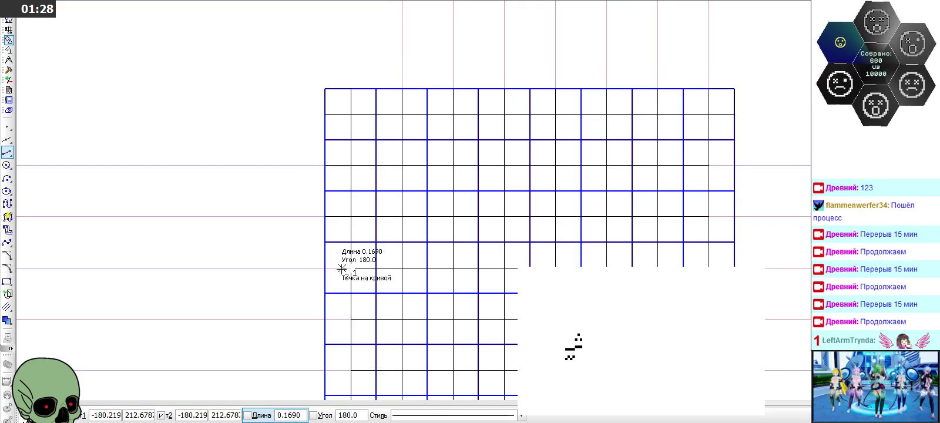
{"action": "type", "text": "0.5"}
{"action": "left_click", "coordinate": [325, 268]}
{"action": "left_click", "coordinate": [351, 319]}
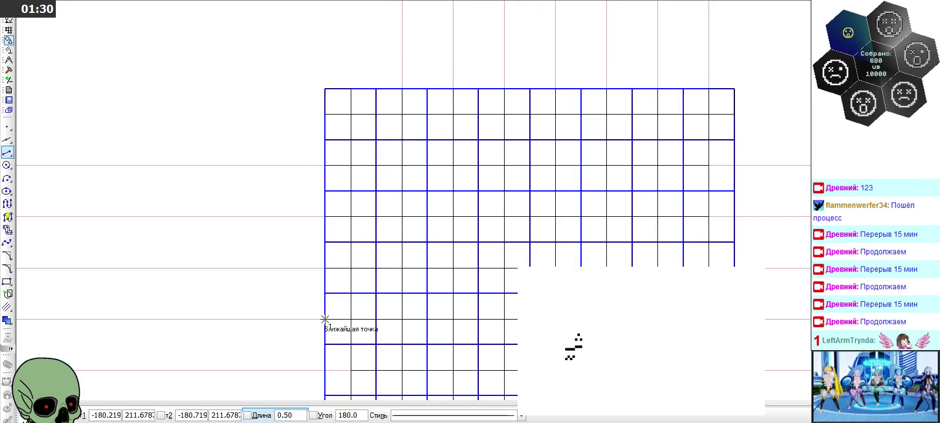
{"action": "scroll", "coordinate": [324, 322], "scroll_direction": "down", "scroll_amount": 3}
{"action": "scroll", "coordinate": [342, 209], "scroll_direction": "up", "scroll_amount": 2}
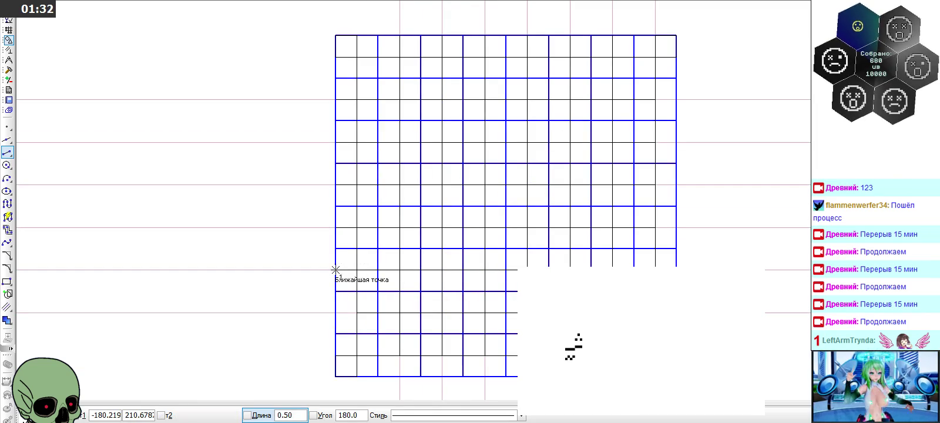
Abandon the extra pending segments near the grid's bottom with Esc
{"action": "left_click", "coordinate": [358, 312]}
{"action": "left_click", "coordinate": [336, 311]}
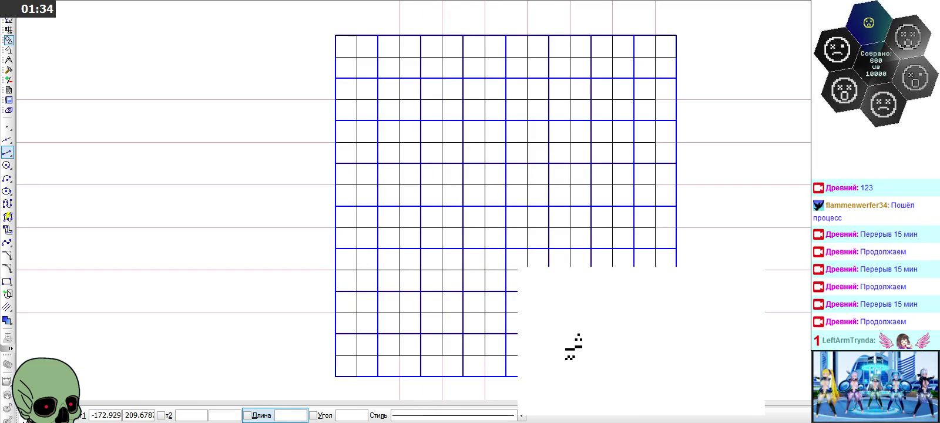
{"action": "type", "text": "0.5"}
{"action": "key", "text": "Escape"}
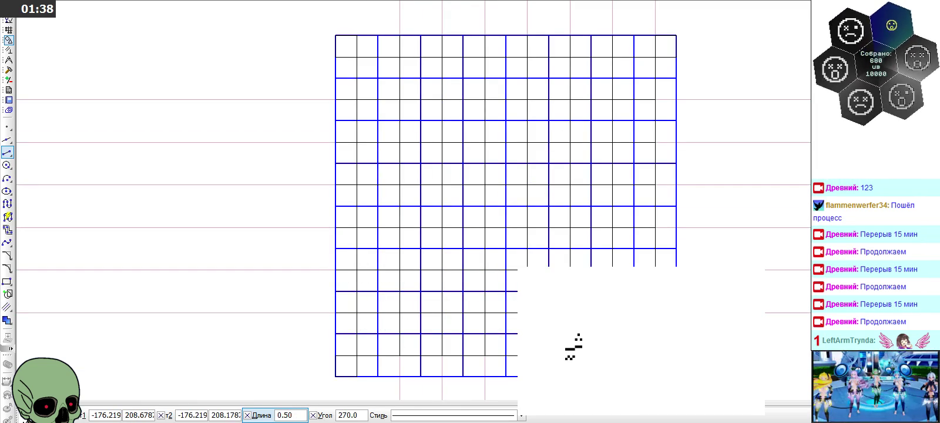
{"action": "left_click", "coordinate": [443, 366]}
{"action": "left_click", "coordinate": [442, 355]}
{"action": "key", "text": "Escape"}
{"action": "left_click", "coordinate": [403, 358]}
{"action": "key", "text": "Escape"}
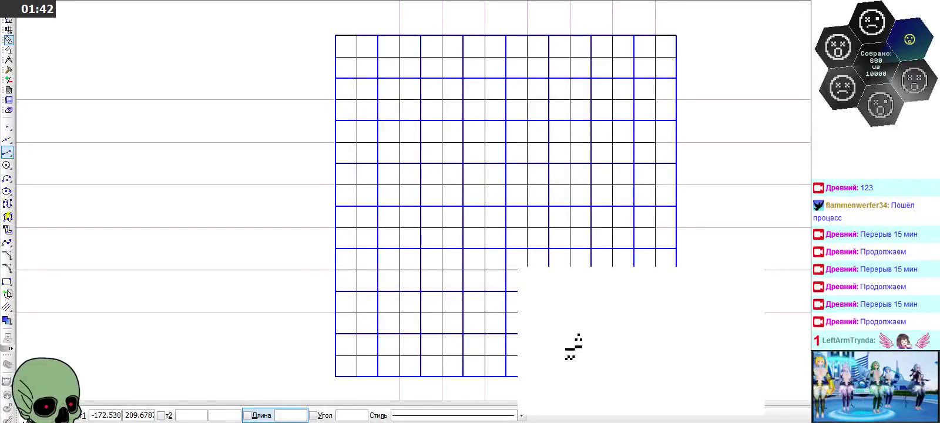
Start segments on the grid's right edge, cancelling the unwanted one with Esc
{"action": "left_click", "coordinate": [653, 265]}
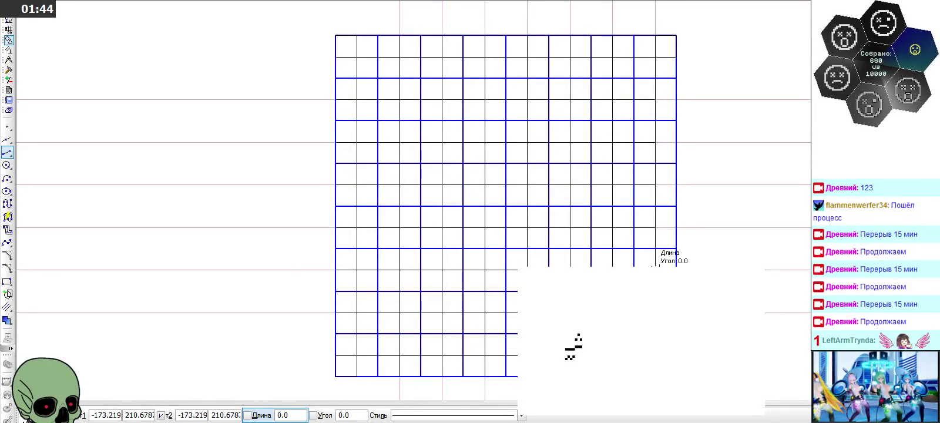
{"action": "left_click", "coordinate": [655, 185]}
{"action": "key", "text": "Escape"}
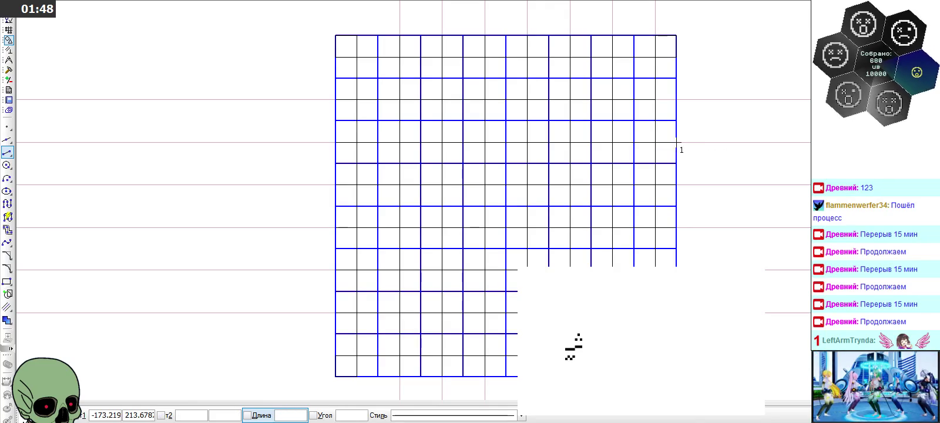
{"action": "left_click", "coordinate": [655, 99]}
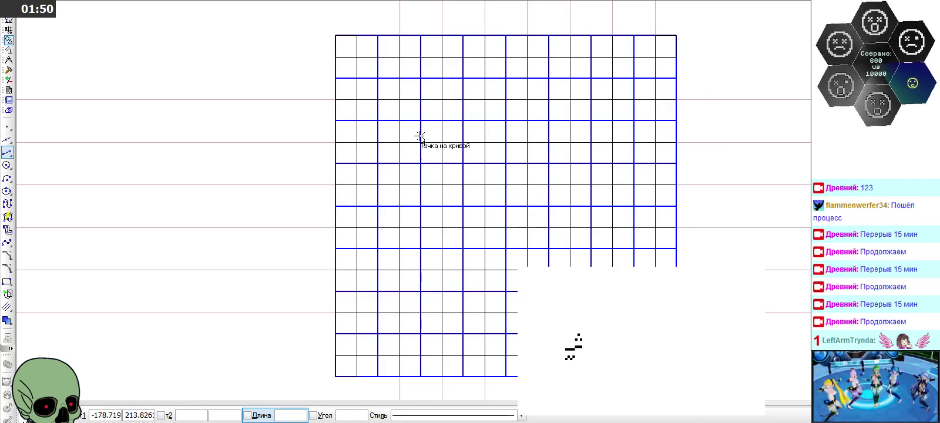
{"action": "scroll", "coordinate": [419, 141], "scroll_direction": "down", "scroll_amount": 1}
{"action": "scroll", "coordinate": [419, 138], "scroll_direction": "down", "scroll_amount": 1}
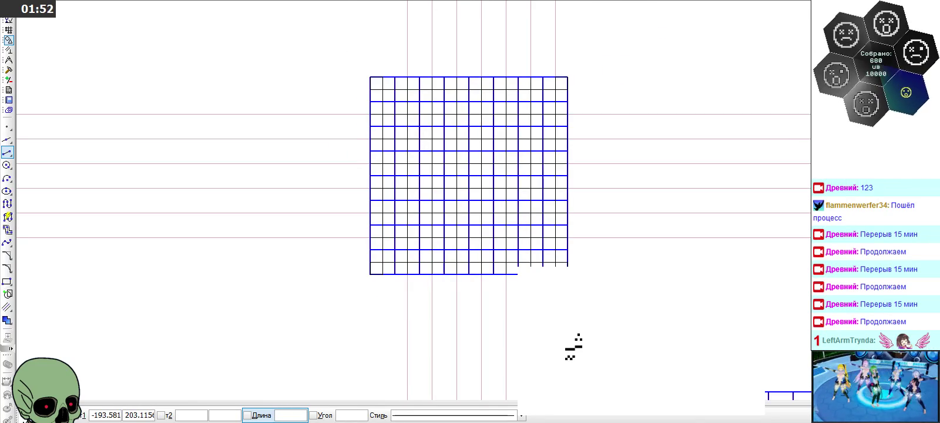
Box-select the auxiliary construction lines and delete them
{"action": "key", "text": "Escape"}
{"action": "left_click_drag", "start_coordinate": [253, 59], "coordinate": [209, 314]}
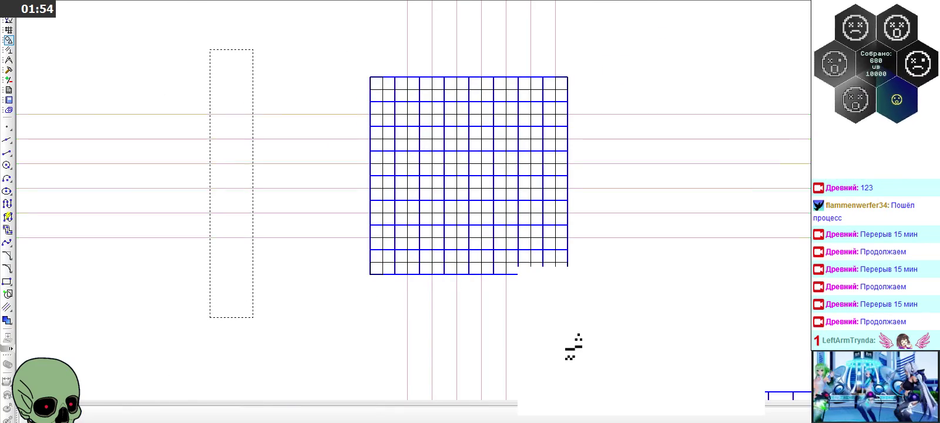
{"action": "key", "text": "Delete"}
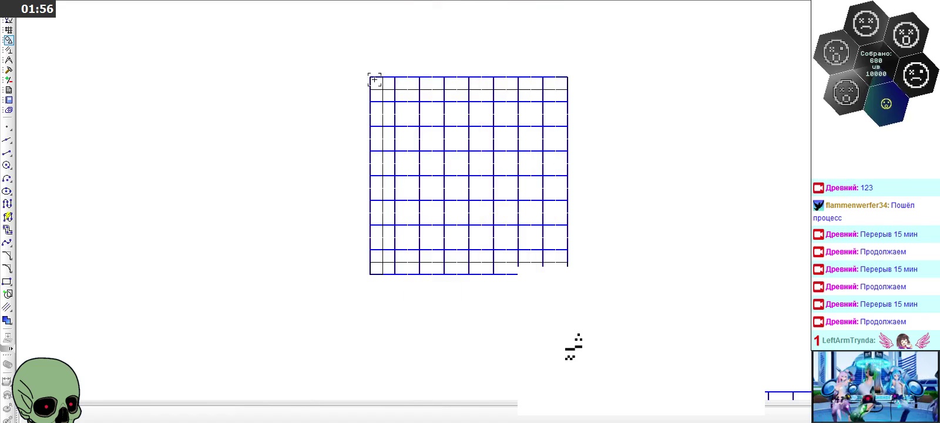
{"action": "scroll", "coordinate": [425, 163], "scroll_direction": "down", "scroll_amount": 1}
{"action": "scroll", "coordinate": [430, 108], "scroll_direction": "down", "scroll_amount": 1}
{"action": "scroll", "coordinate": [449, 100], "scroll_direction": "down", "scroll_amount": 1}
Copy the whole blue grid with its corner as base point, cancelling a trial paste
{"action": "left_click_drag", "start_coordinate": [381, 71], "coordinate": [542, 231]}
{"action": "key", "text": "ctrl+c"}
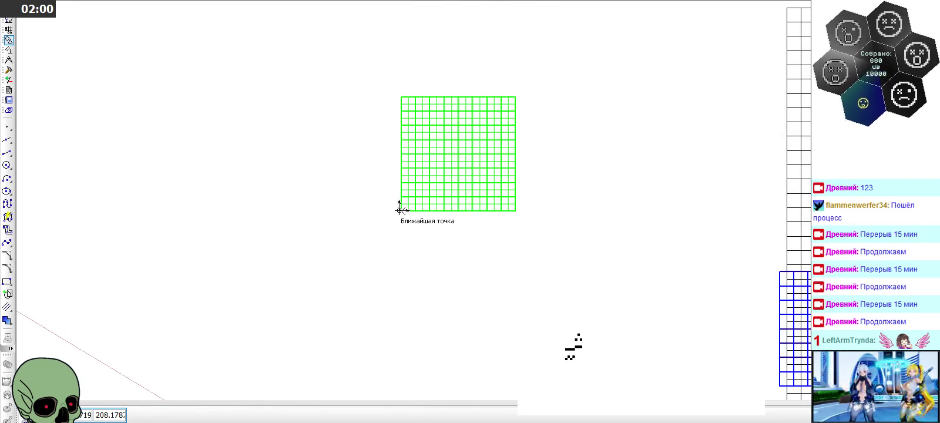
{"action": "left_click", "coordinate": [399, 211]}
{"action": "scroll", "coordinate": [400, 176], "scroll_direction": "down", "scroll_amount": 1}
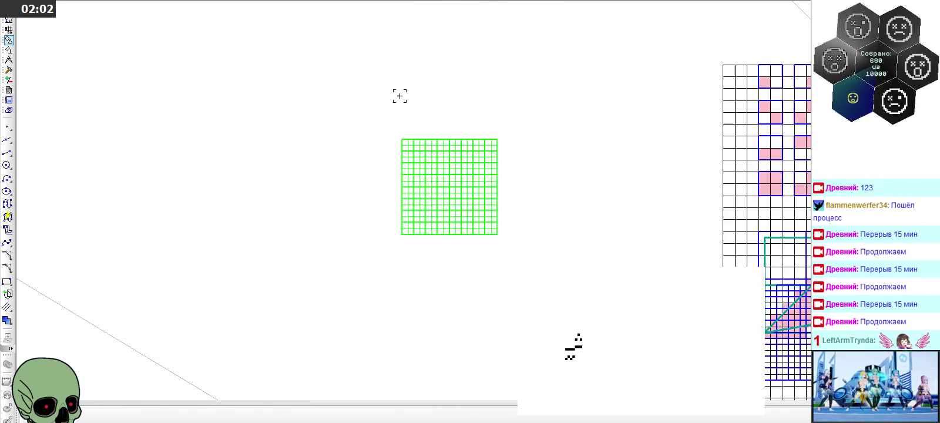
{"action": "key", "text": "ctrl+v"}
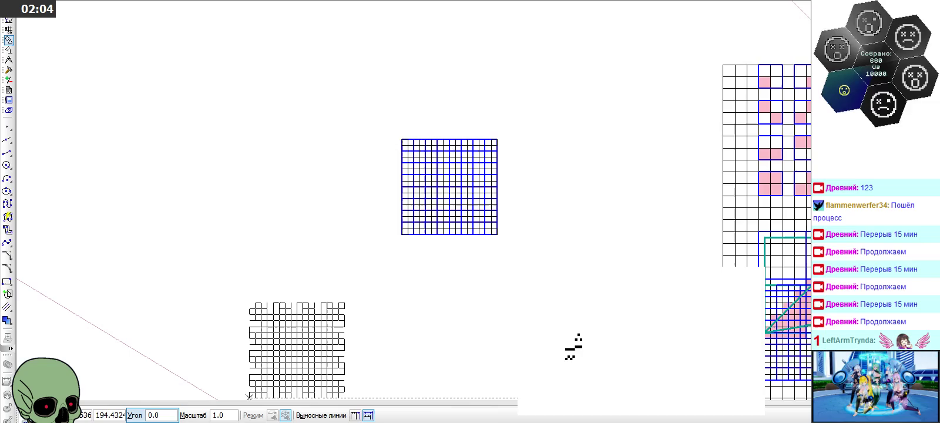
{"action": "key", "text": "Escape"}
Reselect the grid, clear a stray diagonal-line selection, and pan to the pink raster grid
{"action": "scroll", "coordinate": [300, 161], "scroll_direction": "down", "scroll_amount": 1}
{"action": "scroll", "coordinate": [302, 159], "scroll_direction": "down", "scroll_amount": 1}
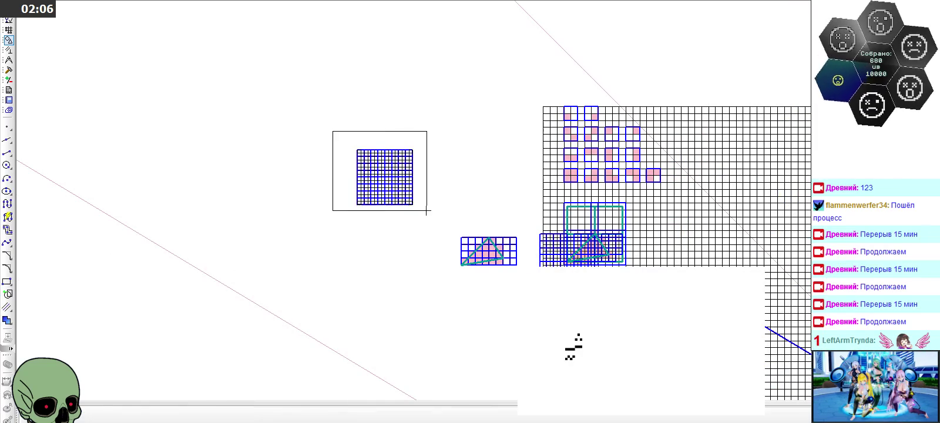
{"action": "left_click_drag", "start_coordinate": [426, 211], "coordinate": [426, 211]}
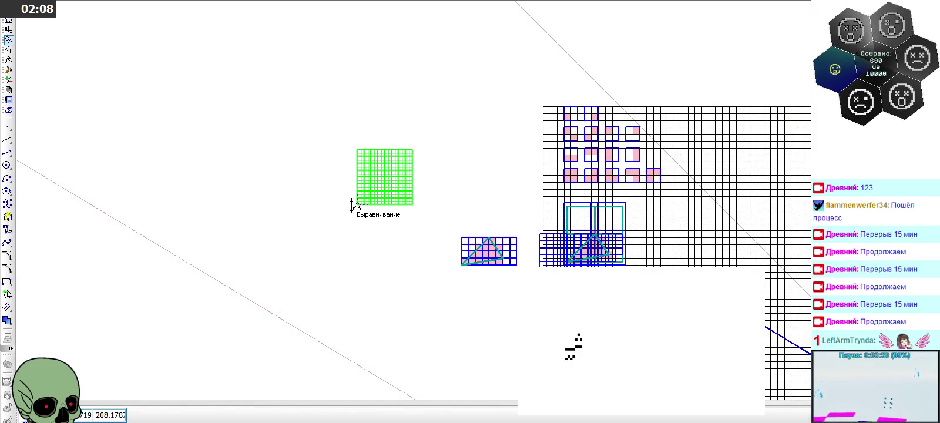
{"action": "scroll", "coordinate": [352, 207], "scroll_direction": "up", "scroll_amount": 3}
{"action": "scroll", "coordinate": [355, 200], "scroll_direction": "down", "scroll_amount": 3}
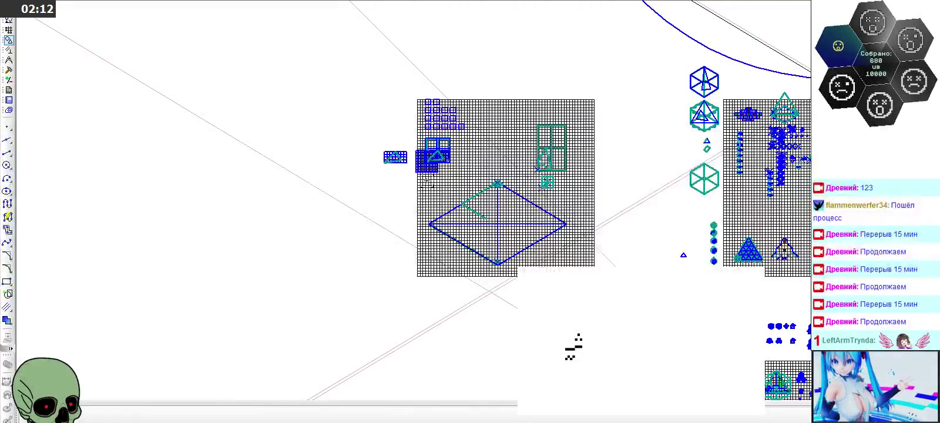
{"action": "scroll", "coordinate": [357, 212], "scroll_direction": "down", "scroll_amount": 1}
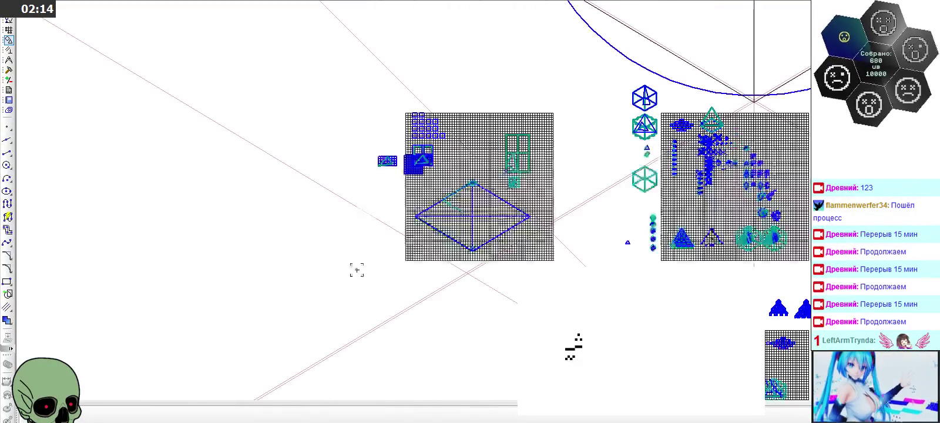
{"action": "left_click_drag", "start_coordinate": [357, 259], "coordinate": [344, 366]}
{"action": "left_click", "coordinate": [350, 90]}
{"action": "left_click", "coordinate": [327, 94]}
{"action": "scroll", "coordinate": [378, 256], "scroll_direction": "down", "scroll_amount": 3}
{"action": "scroll", "coordinate": [288, 114], "scroll_direction": "up", "scroll_amount": 2}
{"action": "scroll", "coordinate": [411, 120], "scroll_direction": "up", "scroll_amount": 3}
{"action": "scroll", "coordinate": [495, 86], "scroll_direction": "up", "scroll_amount": 2}
{"action": "scroll", "coordinate": [484, 89], "scroll_direction": "up", "scroll_amount": 2}
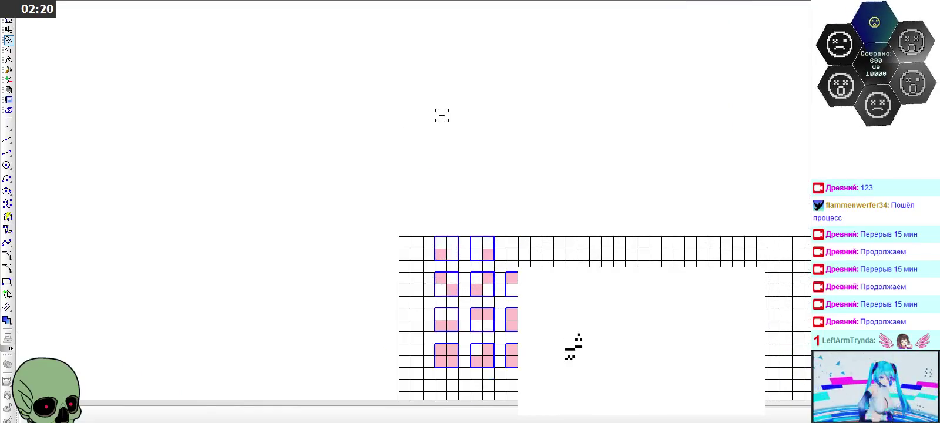
Paste the copied grid beside the blue grid and place another copy at its upper right
{"action": "key", "text": "ctrl+v"}
{"action": "left_click", "coordinate": [398, 143]}
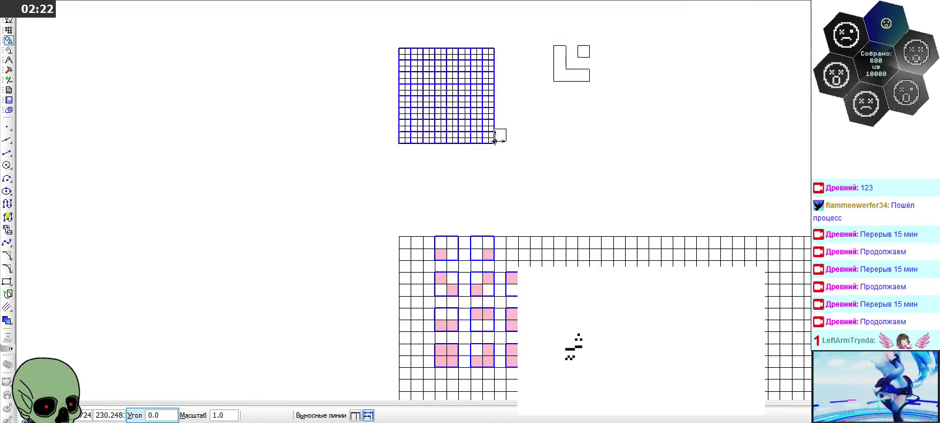
{"action": "scroll", "coordinate": [531, 96], "scroll_direction": "up", "scroll_amount": 3}
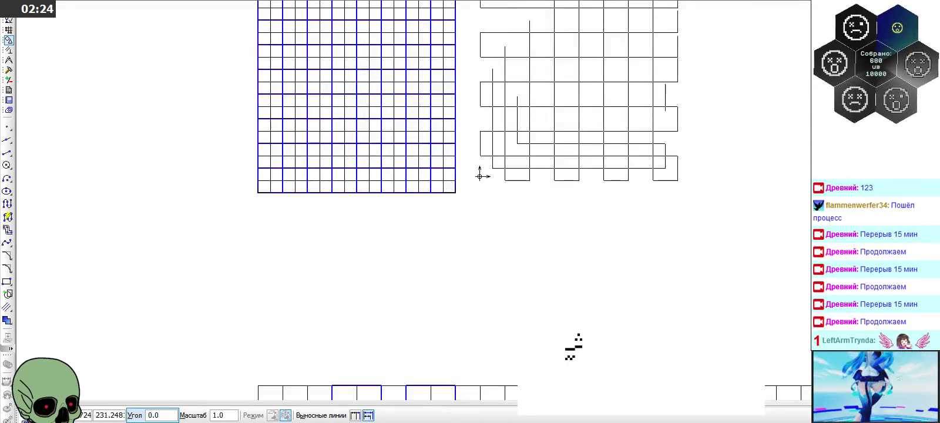
{"action": "left_click", "coordinate": [460, 189]}
{"action": "scroll", "coordinate": [478, 256], "scroll_direction": "down", "scroll_amount": 2}
{"action": "scroll", "coordinate": [477, 256], "scroll_direction": "down", "scroll_amount": 2}
{"action": "scroll", "coordinate": [461, 120], "scroll_direction": "up", "scroll_amount": 3}
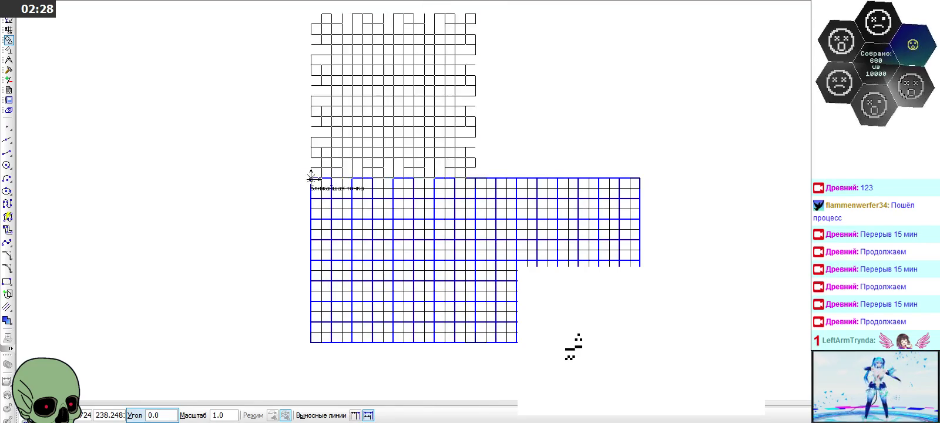
{"action": "left_click", "coordinate": [475, 178]}
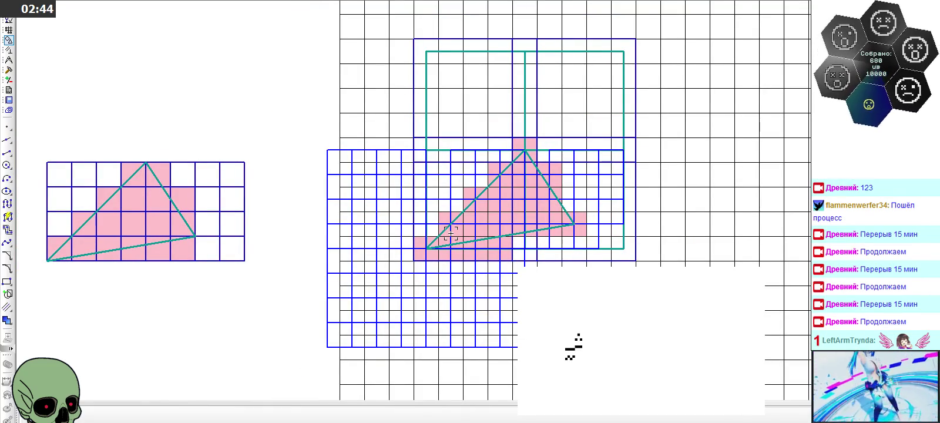
Pick the Segment tool with the thick teal line style
{"action": "scroll", "coordinate": [450, 233], "scroll_direction": "down", "scroll_amount": 3}
{"action": "scroll", "coordinate": [450, 233], "scroll_direction": "down", "scroll_amount": 3}
{"action": "scroll", "coordinate": [470, 136], "scroll_direction": "up", "scroll_amount": 3}
{"action": "scroll", "coordinate": [461, 54], "scroll_direction": "up", "scroll_amount": 3}
{"action": "left_click", "coordinate": [7, 139]}
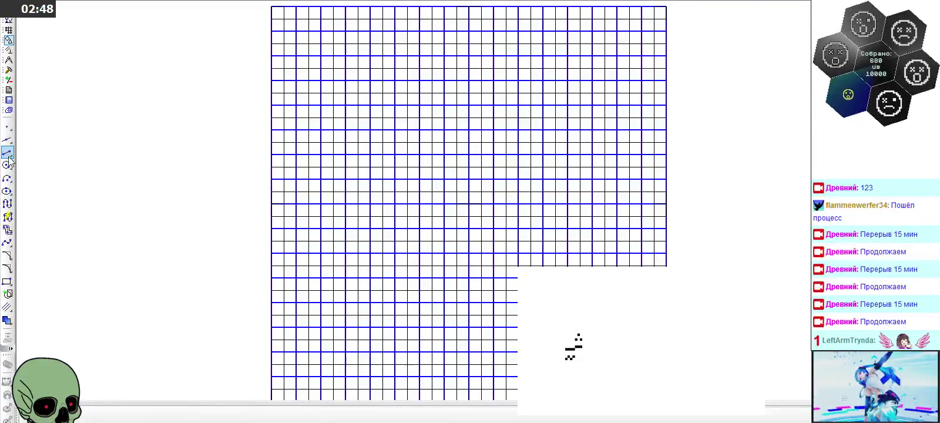
{"action": "left_click", "coordinate": [7, 152]}
{"action": "left_click", "coordinate": [417, 415]}
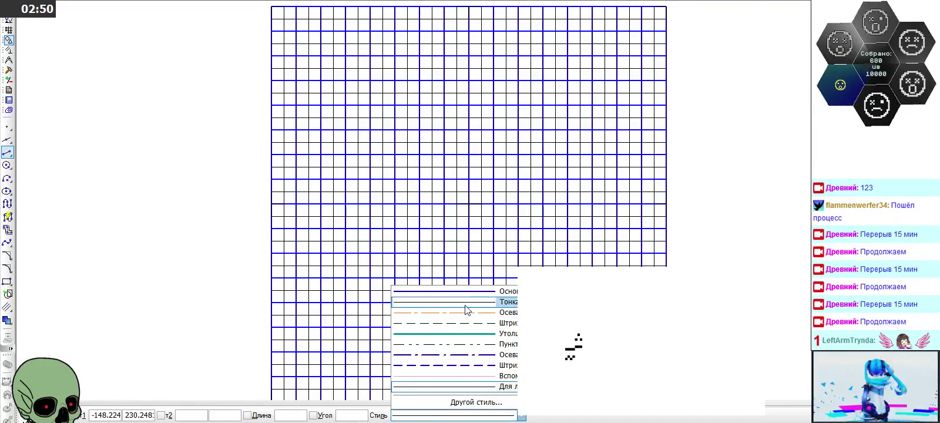
{"action": "left_click", "coordinate": [470, 333]}
Draw a teal 45° segment, about 12.73 long, from a grid intersection up-right
{"action": "scroll", "coordinate": [445, 151], "scroll_direction": "down", "scroll_amount": 3}
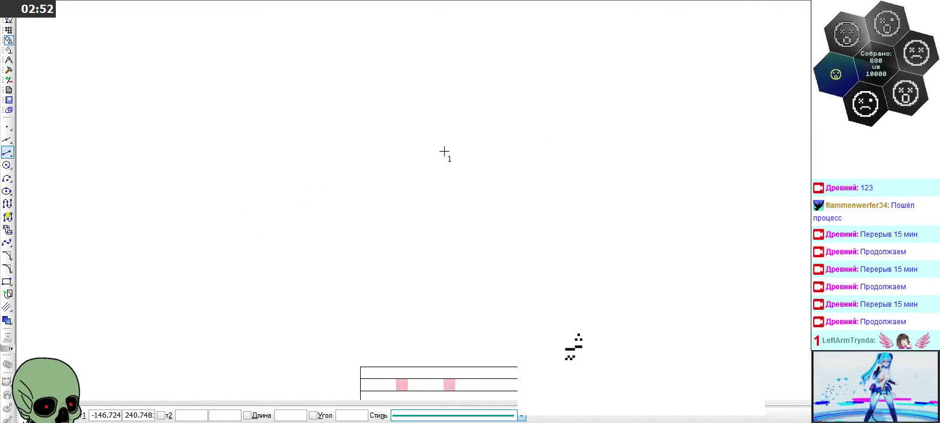
{"action": "scroll", "coordinate": [449, 275], "scroll_direction": "up", "scroll_amount": 2}
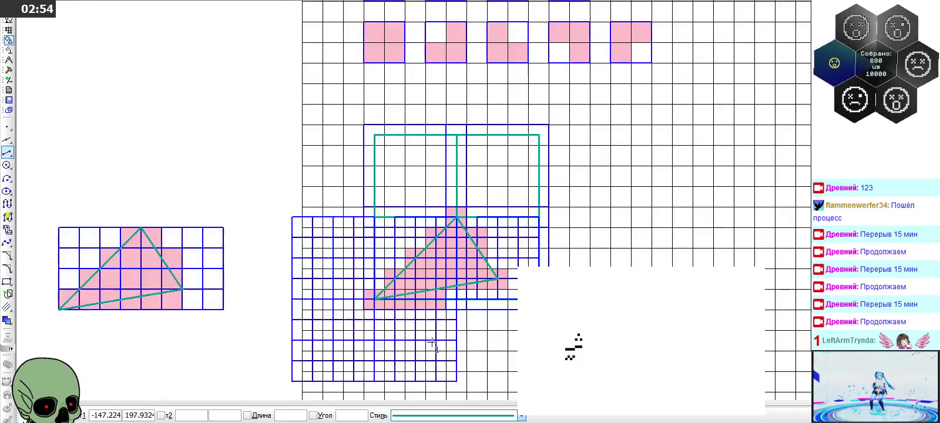
{"action": "scroll", "coordinate": [413, 241], "scroll_direction": "up", "scroll_amount": 2}
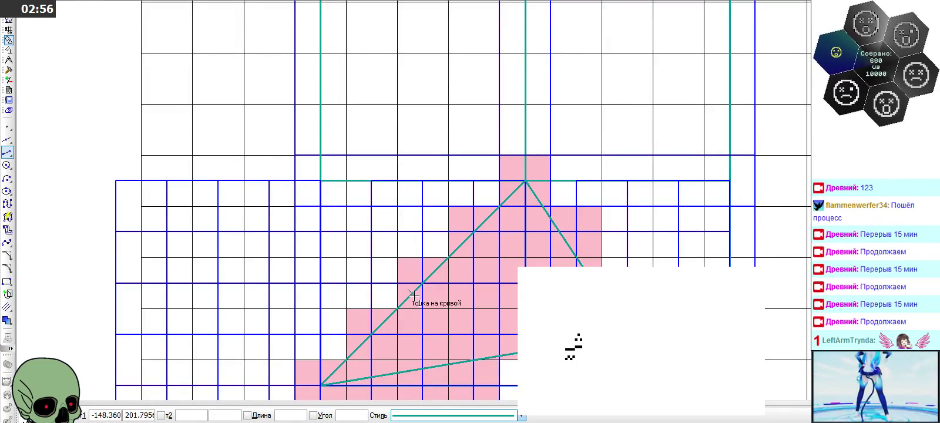
{"action": "scroll", "coordinate": [413, 294], "scroll_direction": "down", "scroll_amount": 2}
{"action": "scroll", "coordinate": [413, 288], "scroll_direction": "down", "scroll_amount": 1}
{"action": "scroll", "coordinate": [405, 176], "scroll_direction": "up", "scroll_amount": 1}
{"action": "scroll", "coordinate": [411, 120], "scroll_direction": "up", "scroll_amount": 1}
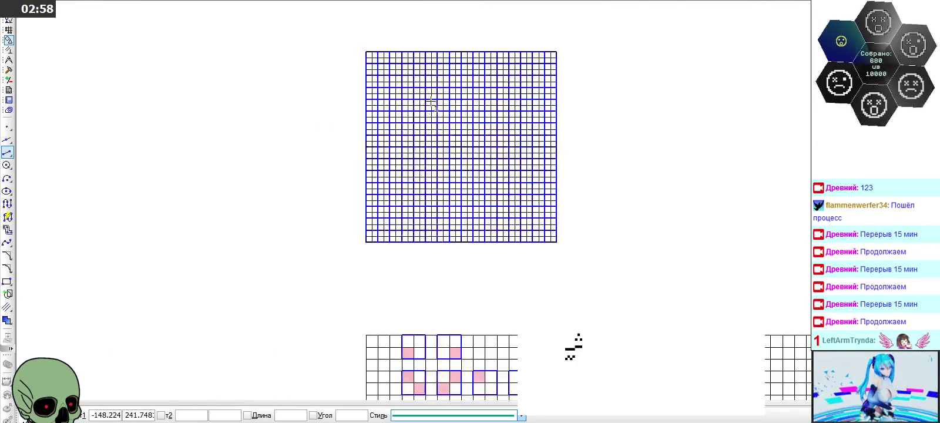
{"action": "scroll", "coordinate": [432, 104], "scroll_direction": "up", "scroll_amount": 2}
{"action": "left_click", "coordinate": [392, 266]}
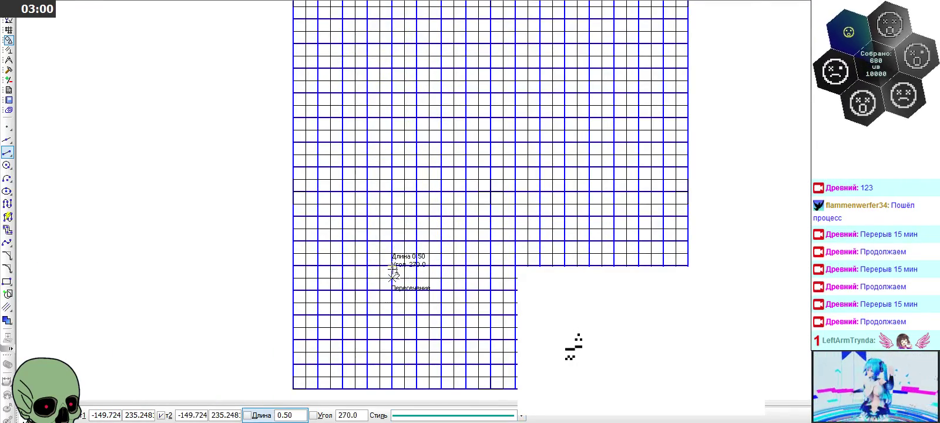
{"action": "scroll", "coordinate": [370, 334], "scroll_direction": "down", "scroll_amount": 1}
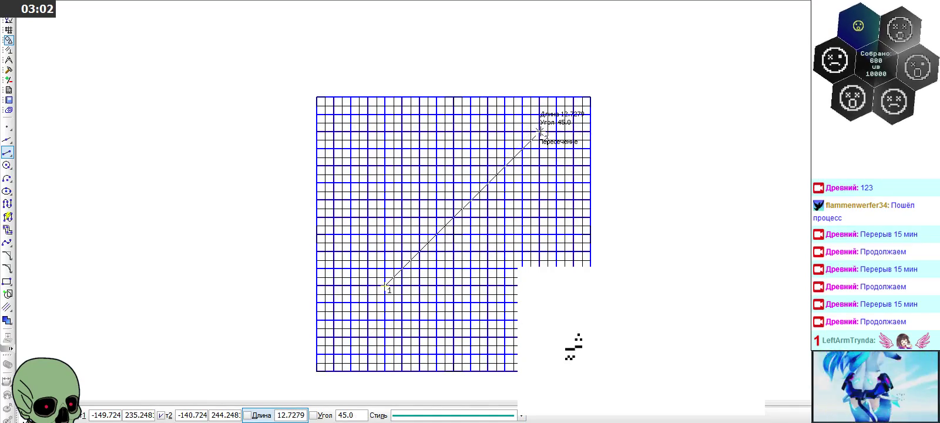
{"action": "left_click", "coordinate": [486, 133]}
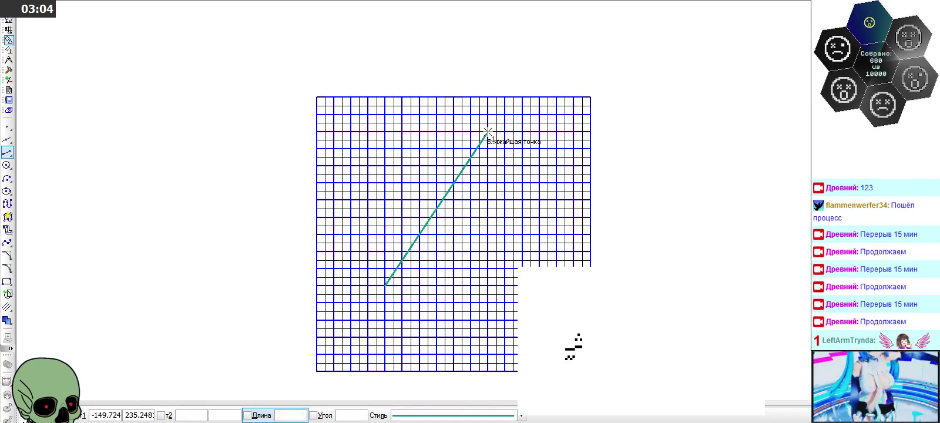
{"action": "scroll", "coordinate": [378, 276], "scroll_direction": "up", "scroll_amount": 3}
{"action": "scroll", "coordinate": [405, 254], "scroll_direction": "up", "scroll_amount": 2}
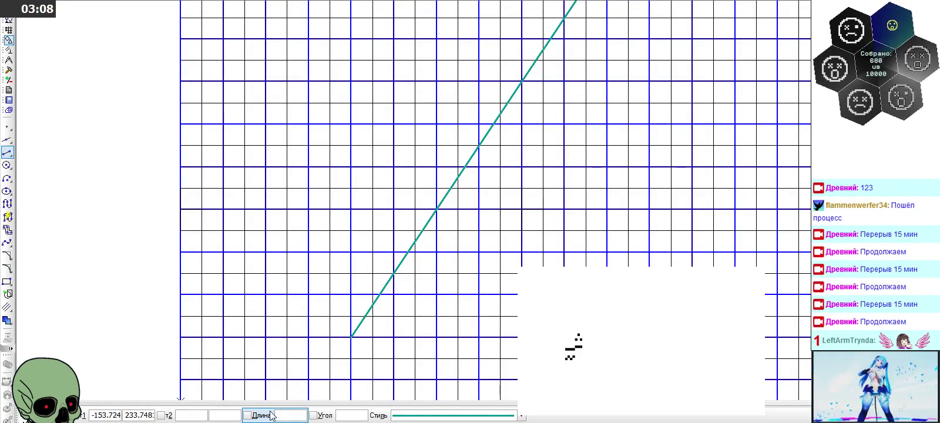
{"action": "left_click", "coordinate": [7, 320]}
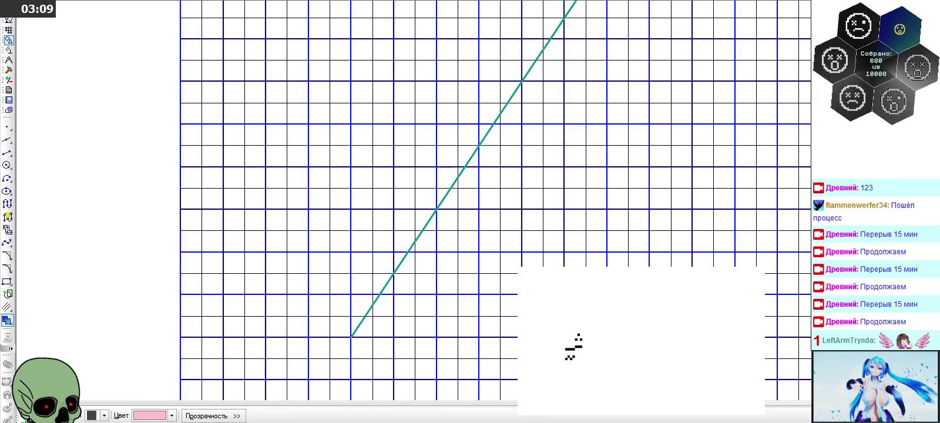
{"action": "left_click", "coordinate": [156, 418]}
{"action": "left_click", "coordinate": [141, 382]}
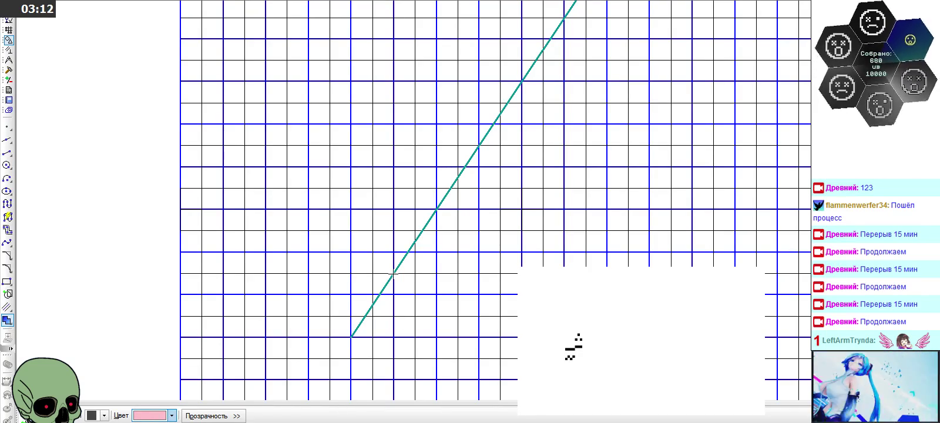
{"action": "scroll", "coordinate": [330, 341], "scroll_direction": "up", "scroll_amount": 2}
{"action": "left_click", "coordinate": [345, 326]}
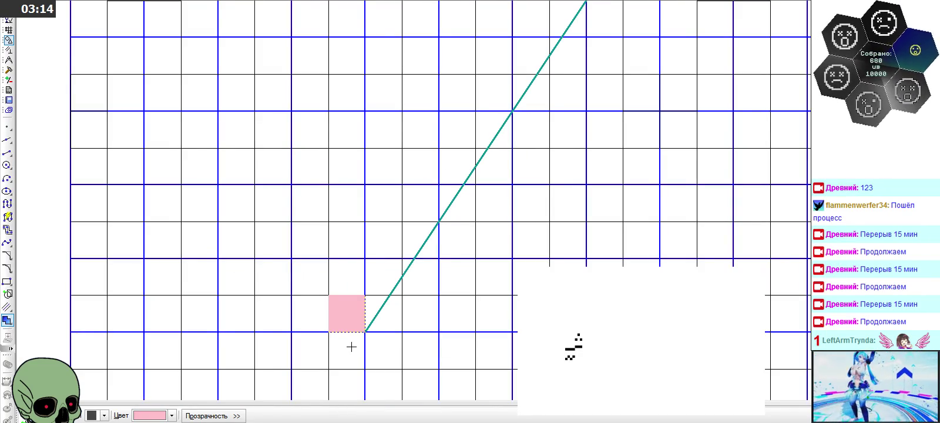
{"action": "left_click", "coordinate": [351, 346]}
{"action": "left_click", "coordinate": [379, 349]}
{"action": "left_click", "coordinate": [382, 319]}
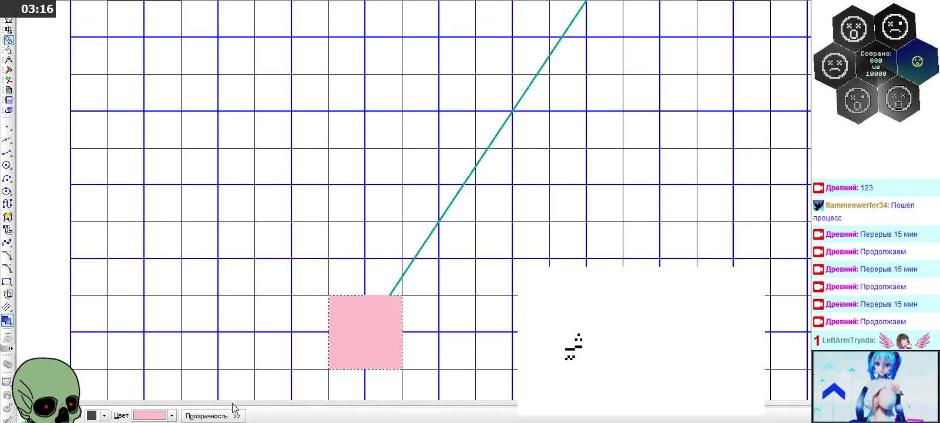
{"action": "scroll", "coordinate": [469, 199], "scroll_direction": "down", "scroll_amount": 3}
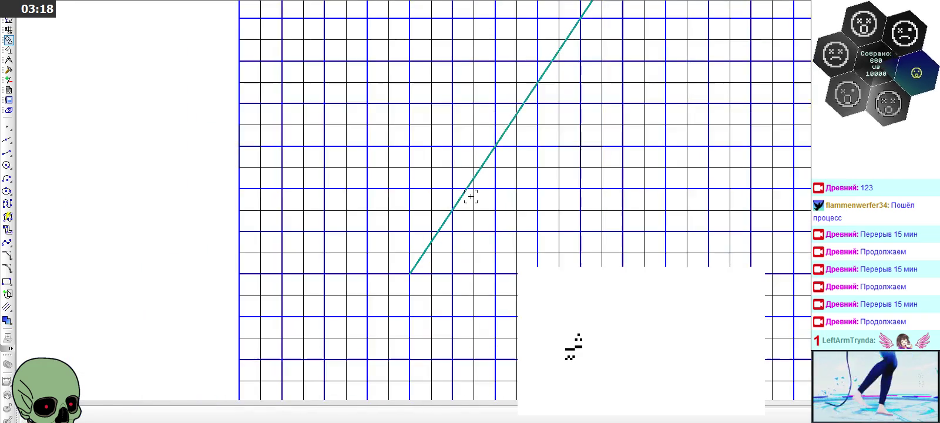
{"action": "scroll", "coordinate": [436, 260], "scroll_direction": "down", "scroll_amount": 1}
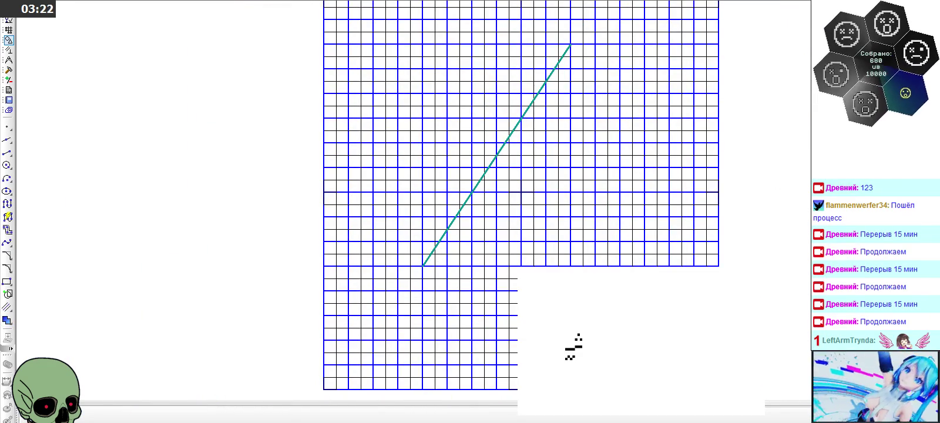
Delete the stray glyph below the grid, then cancel a segment started at the teal line's base
{"action": "left_click", "coordinate": [573, 347]}
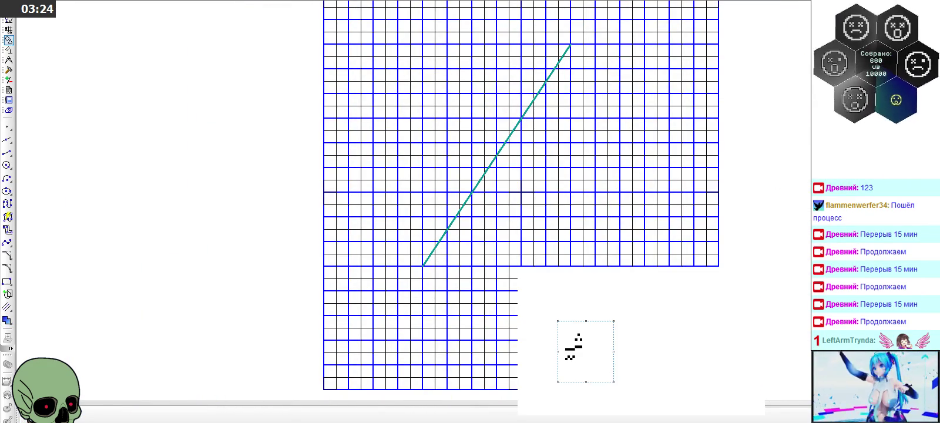
{"action": "key", "text": "Delete"}
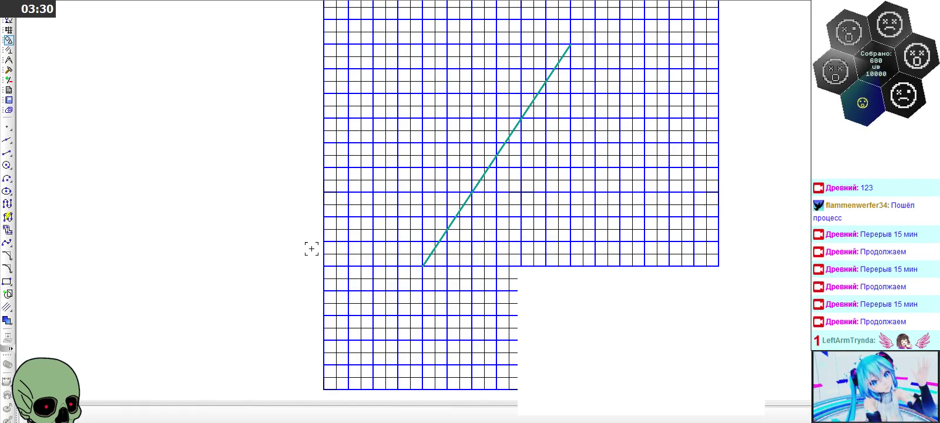
{"action": "left_click", "coordinate": [8, 152]}
{"action": "left_click", "coordinate": [423, 266]}
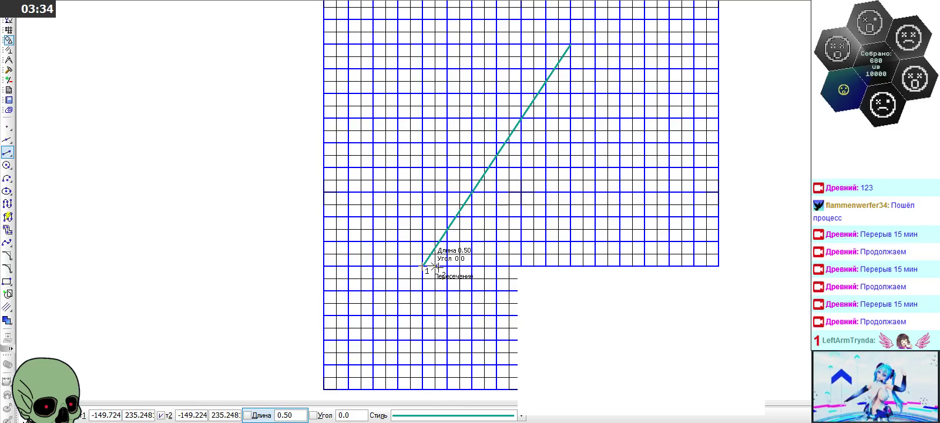
{"action": "scroll", "coordinate": [435, 267], "scroll_direction": "up", "scroll_amount": 3}
{"action": "scroll", "coordinate": [436, 267], "scroll_direction": "up", "scroll_amount": 2}
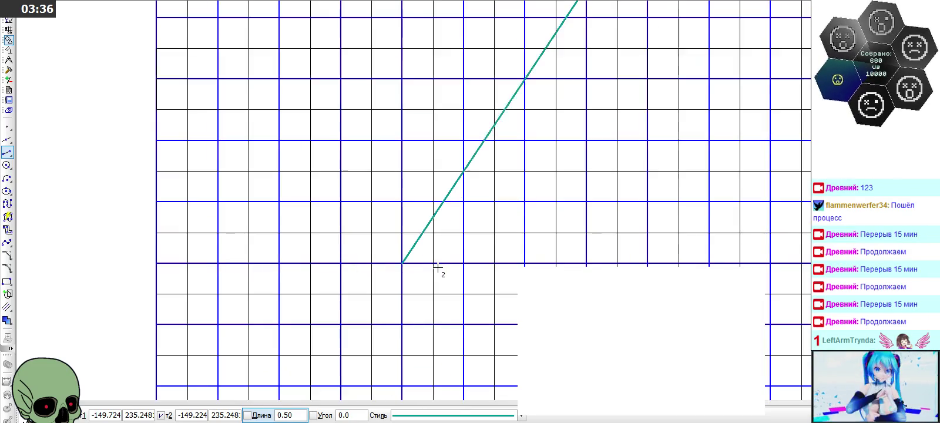
{"action": "key", "text": "Escape"}
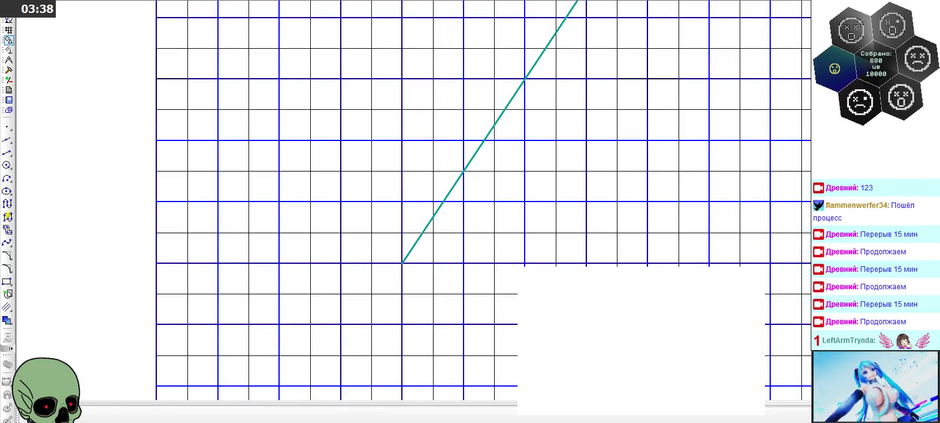
Start segments at the teal line's lower and top ends, abandoning each without drawing
{"action": "left_click", "coordinate": [7, 152]}
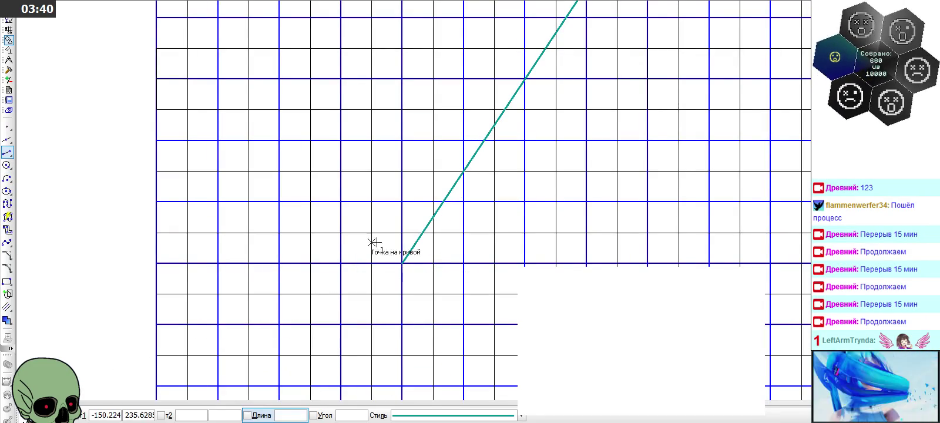
{"action": "left_click", "coordinate": [401, 263]}
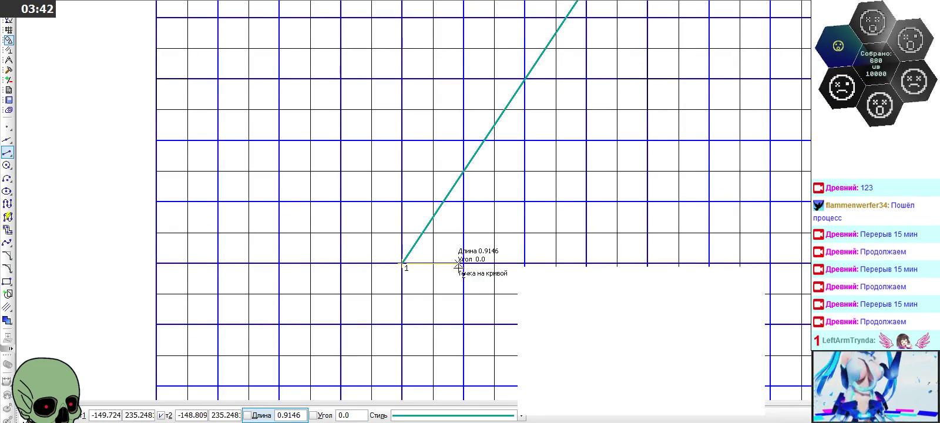
{"action": "scroll", "coordinate": [347, 291], "scroll_direction": "down", "scroll_amount": 5}
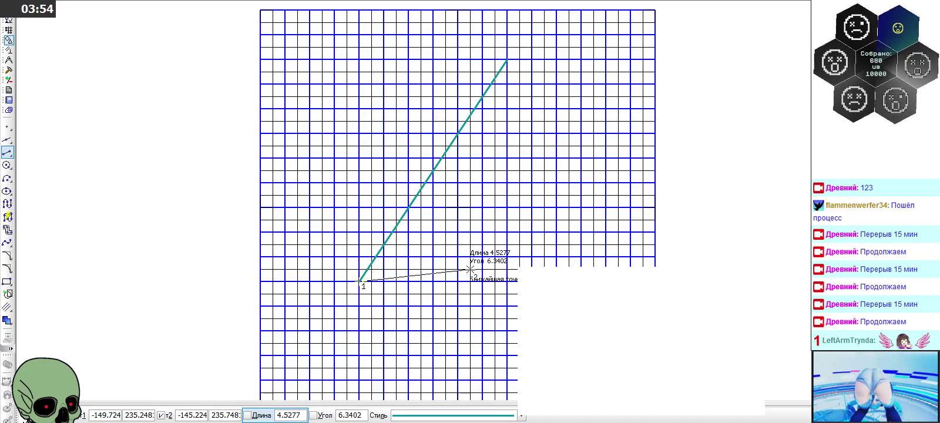
{"action": "left_click", "coordinate": [7, 178]}
{"action": "left_click", "coordinate": [7, 152]}
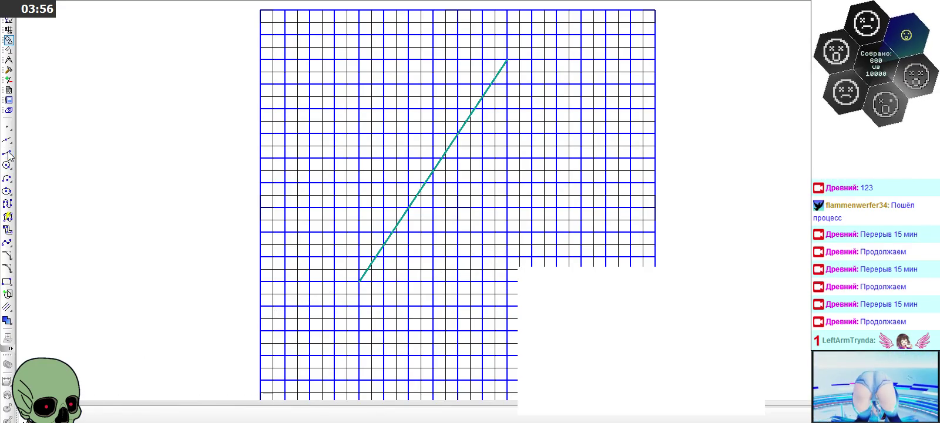
{"action": "left_click", "coordinate": [506, 59]}
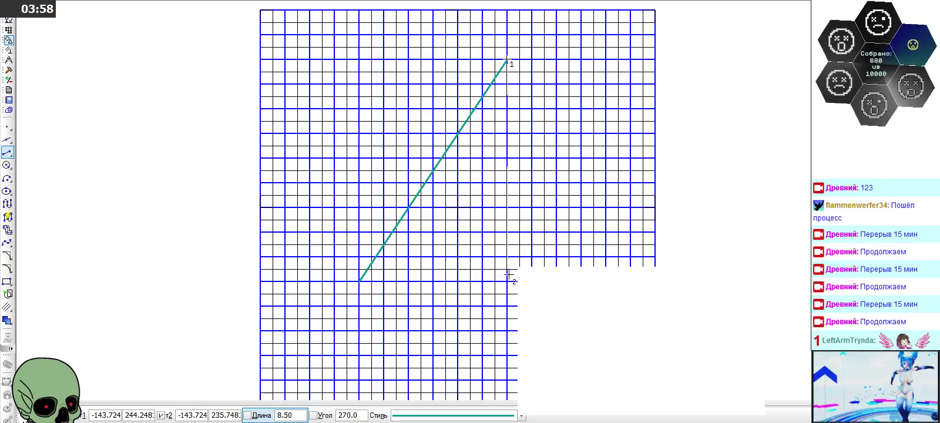
{"action": "key", "text": "Escape"}
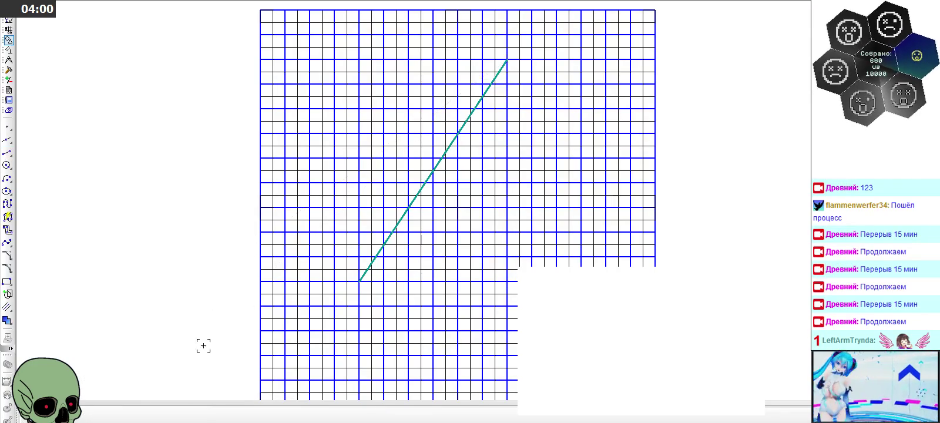
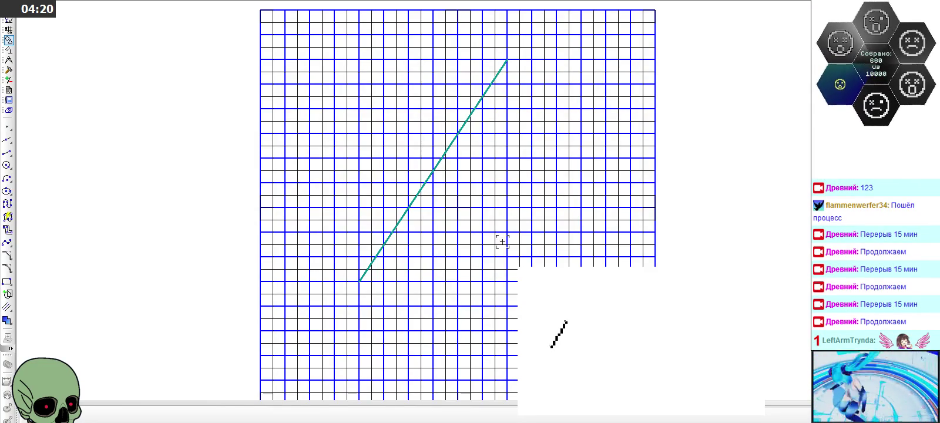
Abandon an unfinished line segment and fill the pink block at the diagonal's lower end
{"action": "left_click", "coordinate": [7, 152]}
{"action": "left_click", "coordinate": [506, 60]}
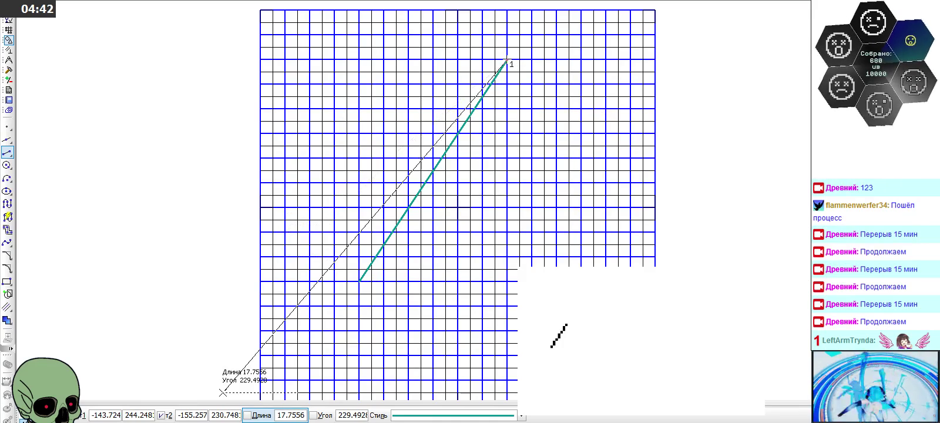
{"action": "key", "text": "Escape"}
{"action": "key", "text": "Escape"}
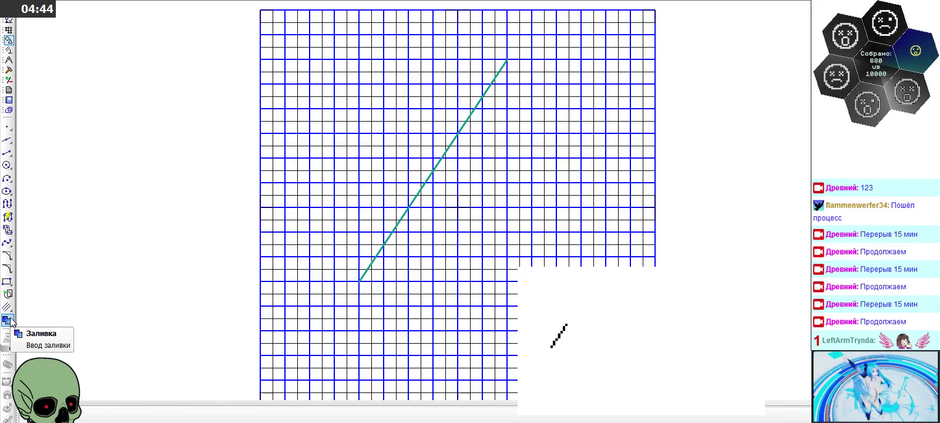
{"action": "scroll", "coordinate": [338, 300], "scroll_direction": "up", "scroll_amount": 2}
{"action": "scroll", "coordinate": [364, 249], "scroll_direction": "up", "scroll_amount": 2}
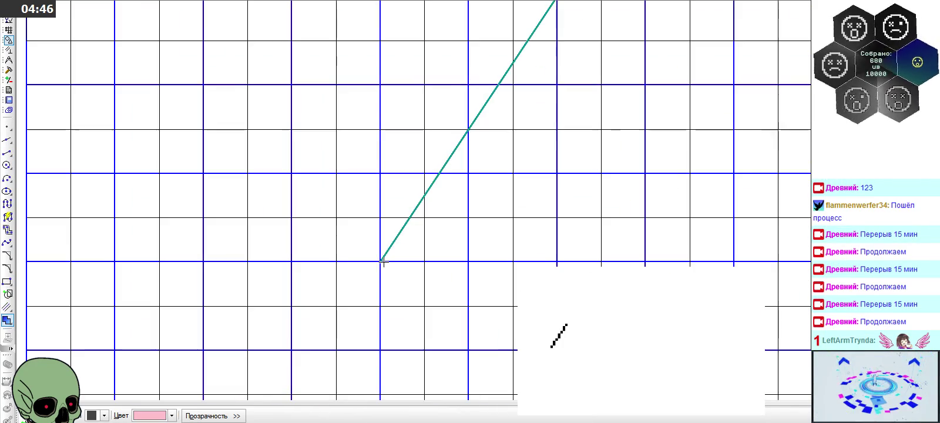
{"action": "left_click", "coordinate": [366, 247]}
{"action": "left_click", "coordinate": [359, 282]}
{"action": "left_click", "coordinate": [384, 275]}
{"action": "left_click", "coordinate": [390, 241]}
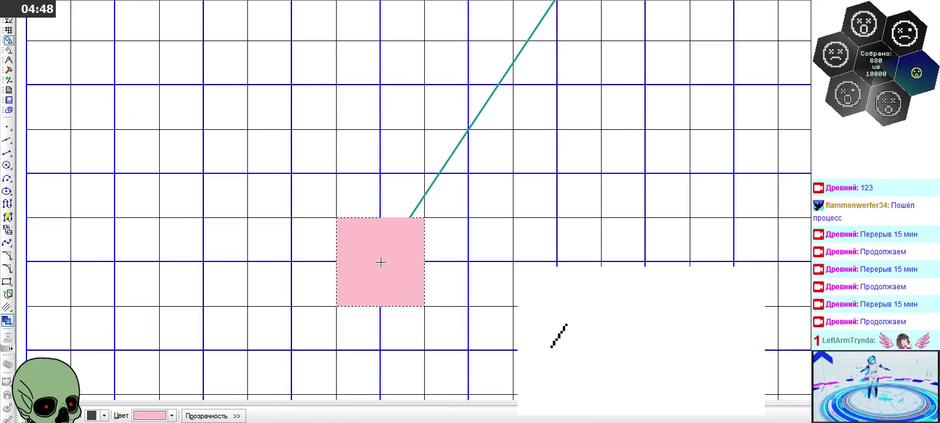
Fill the next cells along the diagonal pink, completing another pink rectangle
{"action": "left_click", "coordinate": [455, 197]}
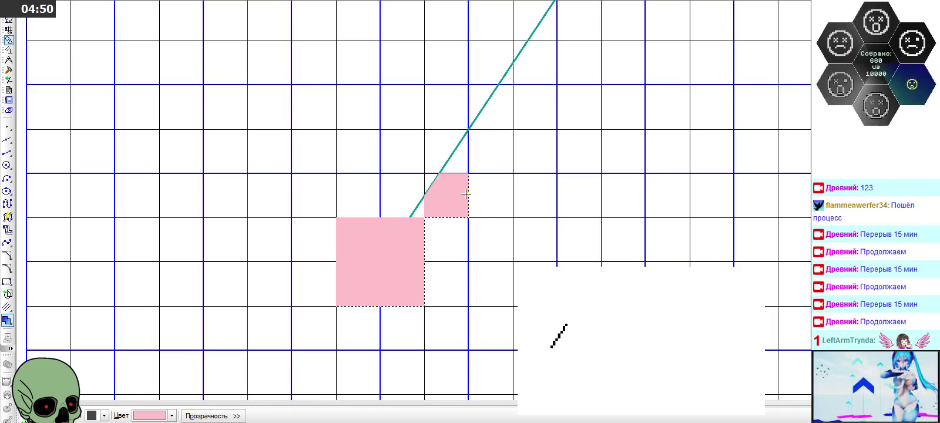
{"action": "left_click", "coordinate": [476, 194]}
{"action": "left_click", "coordinate": [457, 162]}
{"action": "left_click", "coordinate": [478, 153]}
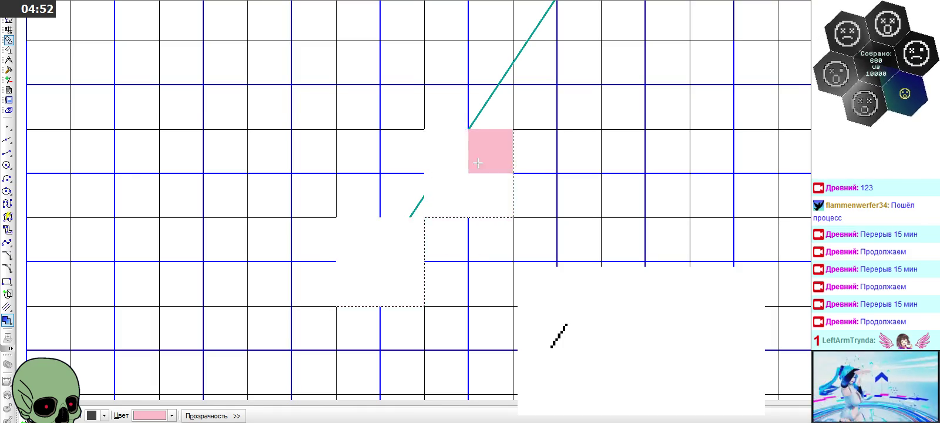
{"action": "scroll", "coordinate": [475, 203], "scroll_direction": "down", "scroll_amount": 2}
{"action": "scroll", "coordinate": [475, 203], "scroll_direction": "up", "scroll_amount": 2}
{"action": "left_click", "coordinate": [479, 155]}
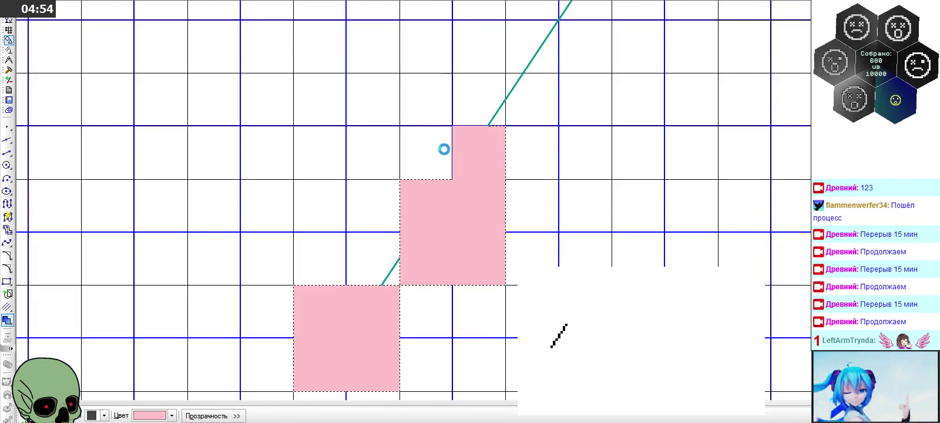
{"action": "left_click", "coordinate": [444, 149]}
{"action": "left_click", "coordinate": [435, 113]}
{"action": "left_click", "coordinate": [468, 103]}
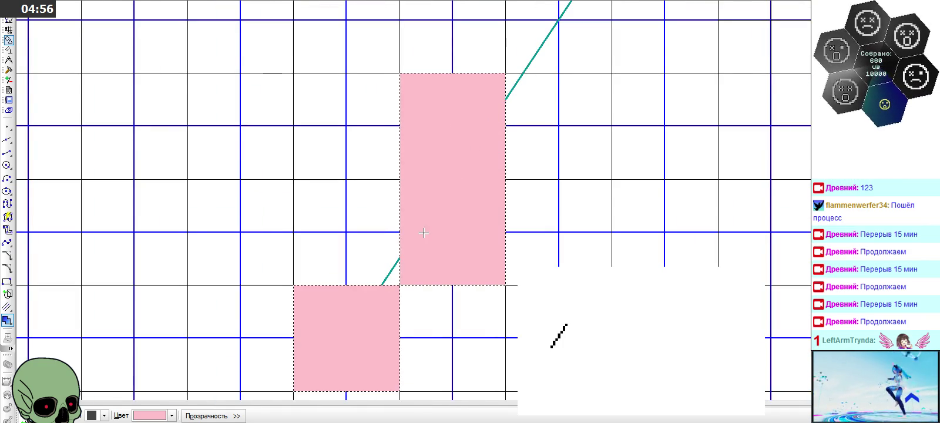
Fill two more pink 2×2 blocks further along the line
{"action": "scroll", "coordinate": [425, 232], "scroll_direction": "down", "scroll_amount": 1}
{"action": "left_click", "coordinate": [510, 104]}
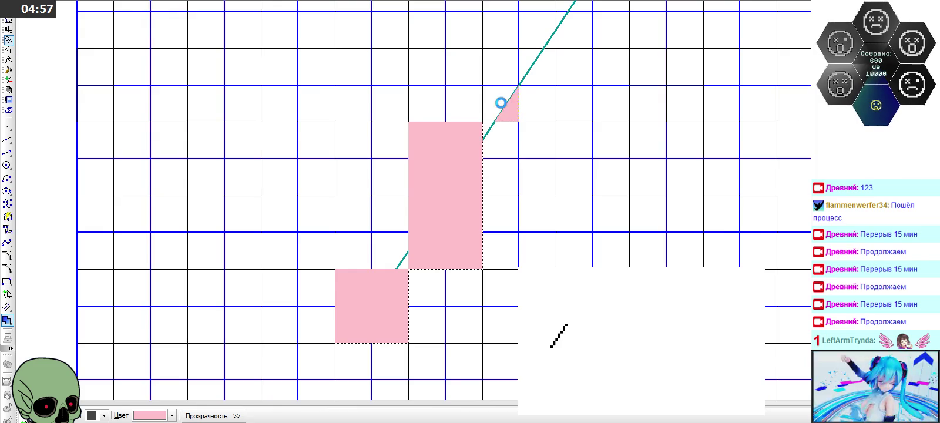
{"action": "left_click", "coordinate": [530, 97]}
{"action": "left_click", "coordinate": [535, 72]}
{"action": "left_click", "coordinate": [509, 64]}
{"action": "scroll", "coordinate": [506, 182], "scroll_direction": "down", "scroll_amount": 3}
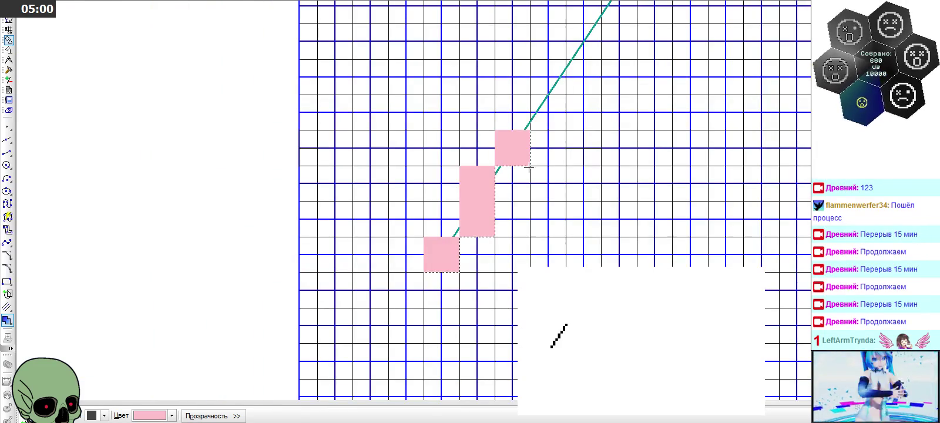
{"action": "scroll", "coordinate": [556, 106], "scroll_direction": "up", "scroll_amount": 3}
{"action": "left_click", "coordinate": [491, 144]}
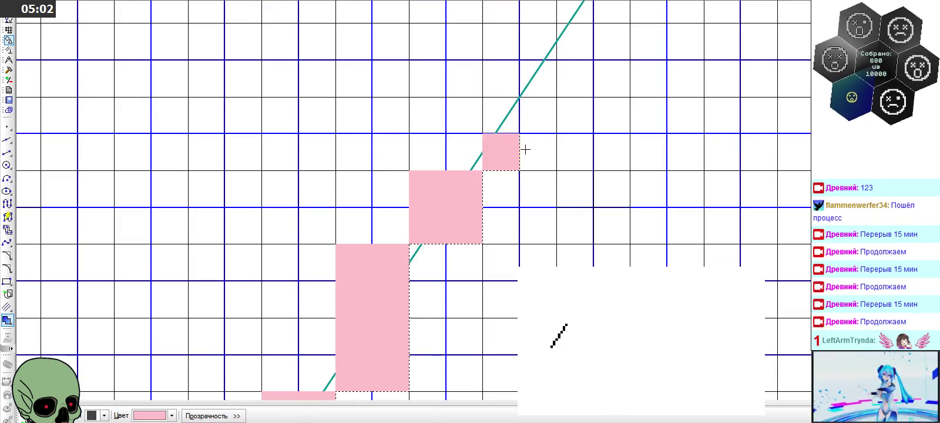
{"action": "left_click", "coordinate": [526, 148]}
{"action": "left_click", "coordinate": [531, 119]}
{"action": "left_click", "coordinate": [506, 118]}
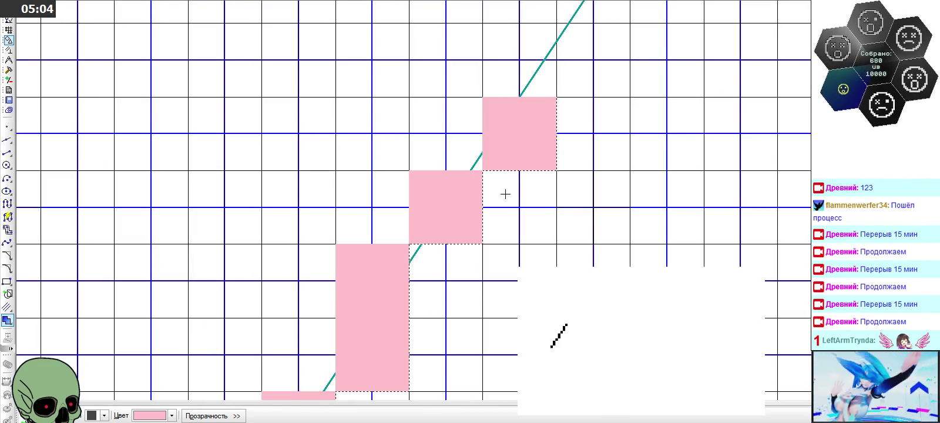
Add the upper pink block on the line and another pink 2×2 block beside it
{"action": "left_click", "coordinate": [513, 67]}
{"action": "left_click", "coordinate": [546, 85]}
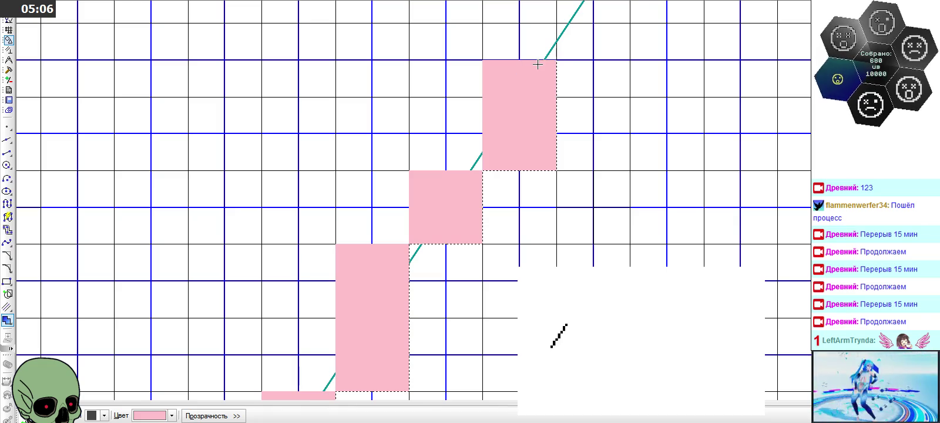
{"action": "left_click", "coordinate": [537, 50]}
{"action": "left_click", "coordinate": [503, 46]}
{"action": "scroll", "coordinate": [459, 216], "scroll_direction": "down", "scroll_amount": 2}
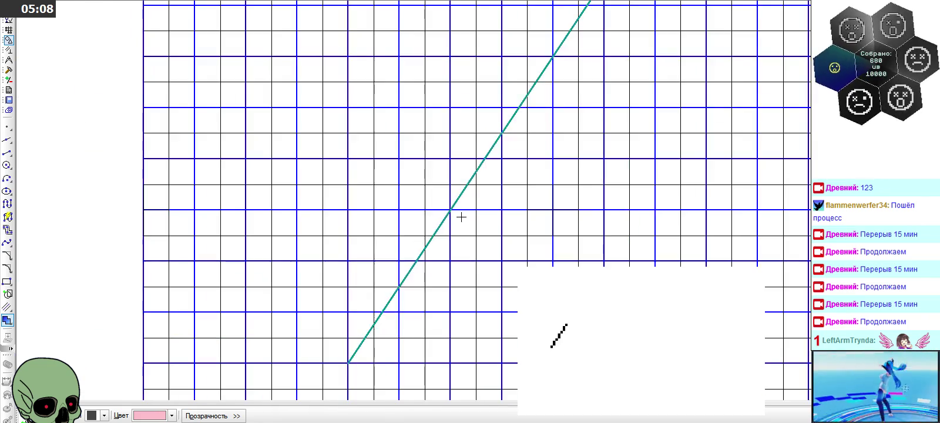
{"action": "scroll", "coordinate": [459, 229], "scroll_direction": "down", "scroll_amount": 1}
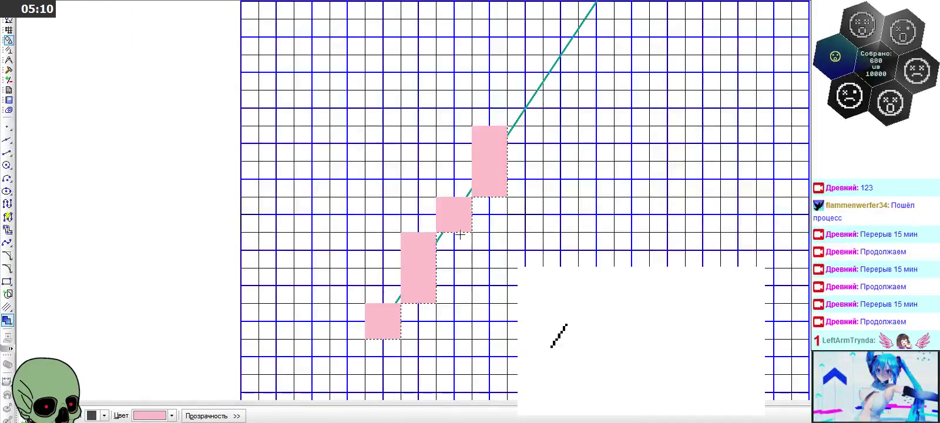
{"action": "scroll", "coordinate": [527, 80], "scroll_direction": "up", "scroll_amount": 2}
{"action": "scroll", "coordinate": [523, 134], "scroll_direction": "up", "scroll_amount": 2}
{"action": "left_click", "coordinate": [514, 171]}
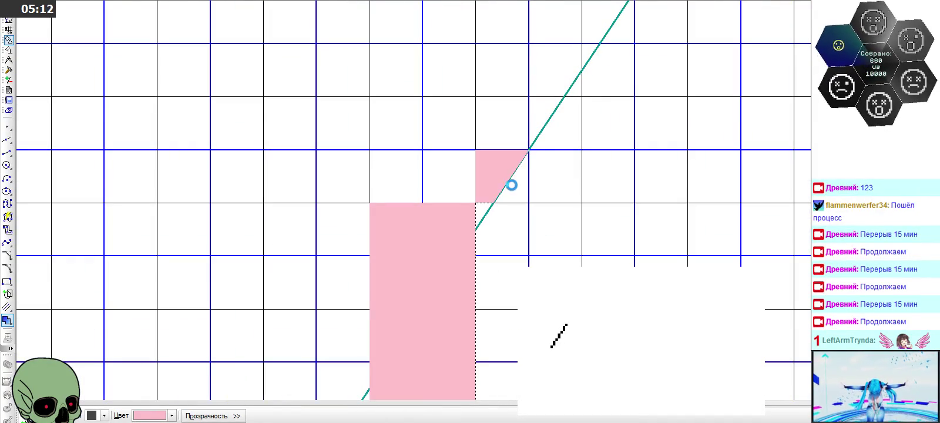
{"action": "left_click", "coordinate": [541, 176]}
{"action": "left_click", "coordinate": [541, 131]}
{"action": "left_click", "coordinate": [517, 129]}
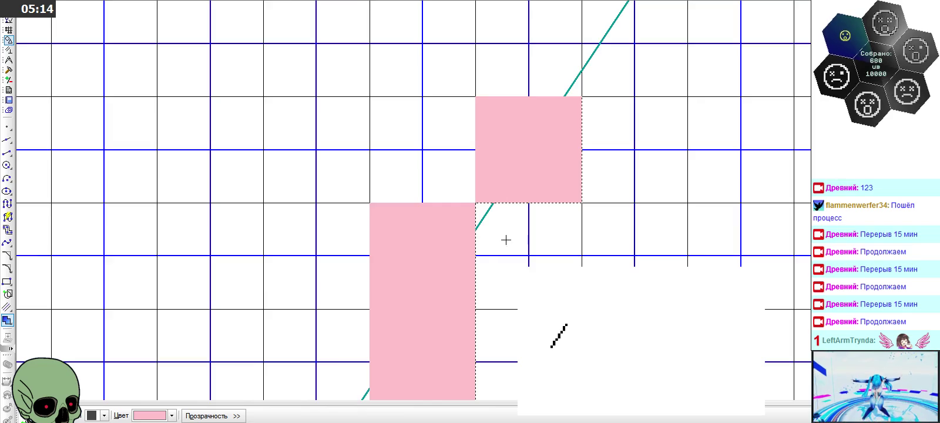
Fill the cells at the staircase's top and the gap cells between pink blocks
{"action": "scroll", "coordinate": [503, 239], "scroll_direction": "down", "scroll_amount": 1}
{"action": "scroll", "coordinate": [589, 119], "scroll_direction": "up", "scroll_amount": 2}
{"action": "left_click", "coordinate": [524, 136]}
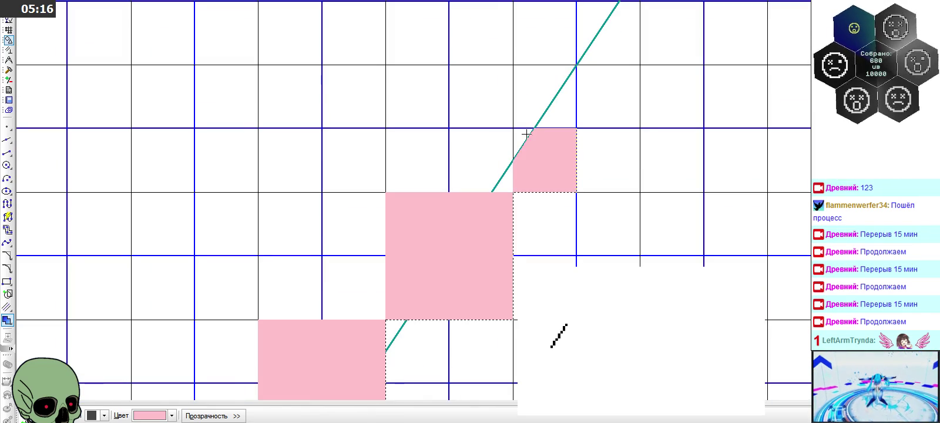
{"action": "left_click", "coordinate": [580, 137]}
{"action": "left_click", "coordinate": [585, 109]}
{"action": "left_click", "coordinate": [545, 105]}
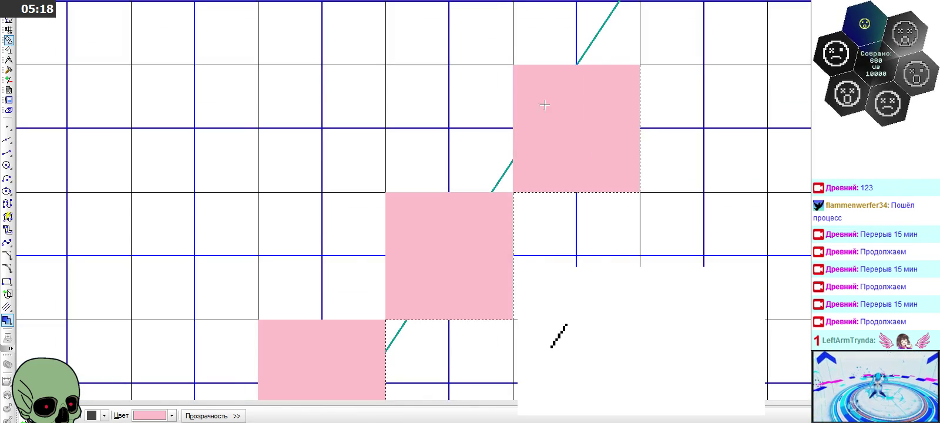
{"action": "scroll", "coordinate": [534, 213], "scroll_direction": "down", "scroll_amount": 1}
{"action": "scroll", "coordinate": [584, 89], "scroll_direction": "up", "scroll_amount": 3}
{"action": "scroll", "coordinate": [558, 171], "scroll_direction": "down", "scroll_amount": 2}
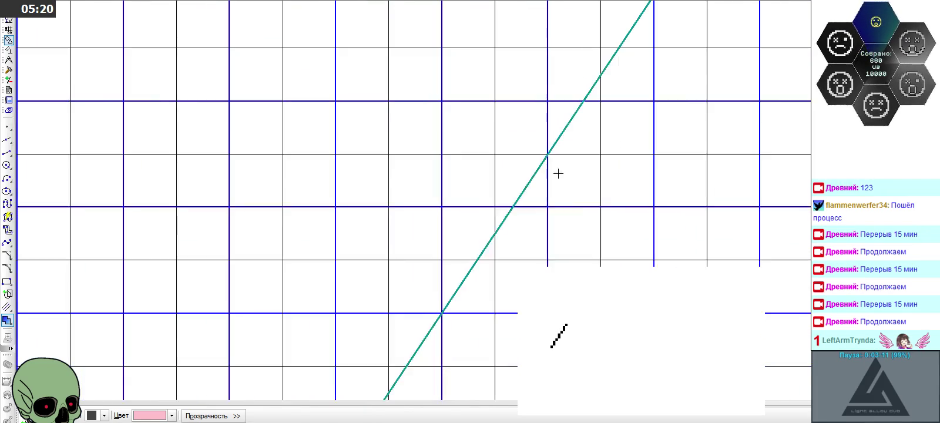
{"action": "left_click", "coordinate": [559, 88]}
{"action": "left_click", "coordinate": [558, 112]}
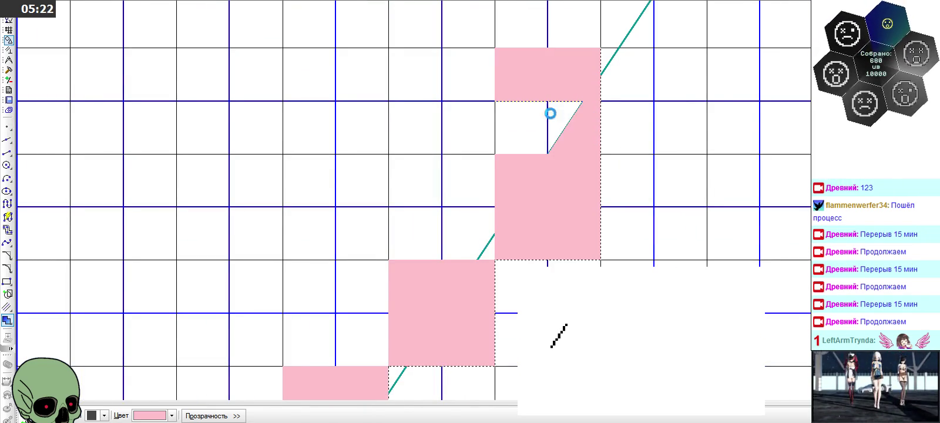
{"action": "left_click", "coordinate": [529, 123]}
Complete the topmost pink 2×2 block beside the line
{"action": "scroll", "coordinate": [491, 246], "scroll_direction": "down", "scroll_amount": 1}
{"action": "scroll", "coordinate": [615, 75], "scroll_direction": "up", "scroll_amount": 1}
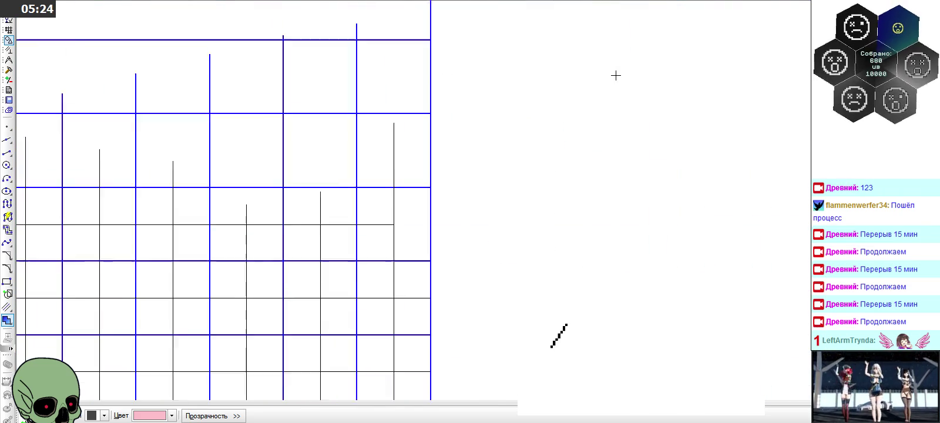
{"action": "left_click", "coordinate": [535, 147]}
{"action": "left_click", "coordinate": [548, 163]}
{"action": "left_click", "coordinate": [577, 157]}
{"action": "left_click", "coordinate": [565, 117]}
{"action": "left_click", "coordinate": [535, 106]}
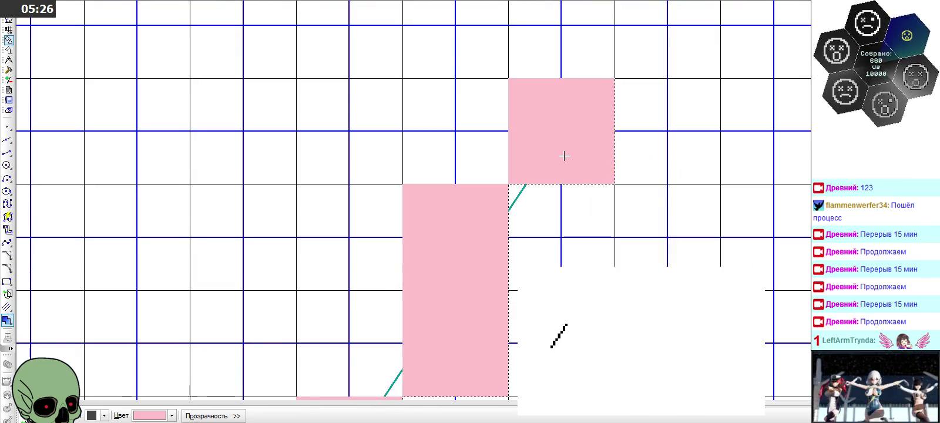
Window-select the entire grid with its pink staircase and start copying it
{"action": "scroll", "coordinate": [457, 112], "scroll_direction": "down", "scroll_amount": 2}
{"action": "scroll", "coordinate": [457, 112], "scroll_direction": "down", "scroll_amount": 1}
{"action": "scroll", "coordinate": [457, 112], "scroll_direction": "down", "scroll_amount": 1}
{"action": "scroll", "coordinate": [455, 176], "scroll_direction": "up", "scroll_amount": 2}
{"action": "scroll", "coordinate": [431, 182], "scroll_direction": "up", "scroll_amount": 1}
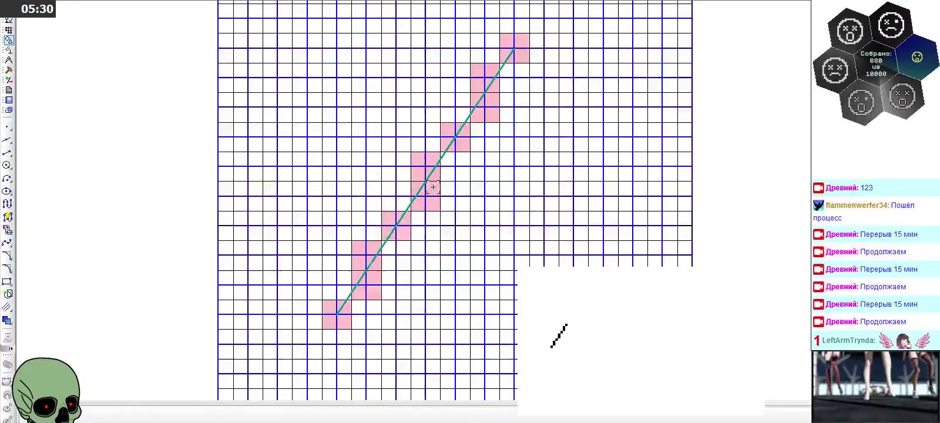
{"action": "scroll", "coordinate": [433, 164], "scroll_direction": "down", "scroll_amount": 1}
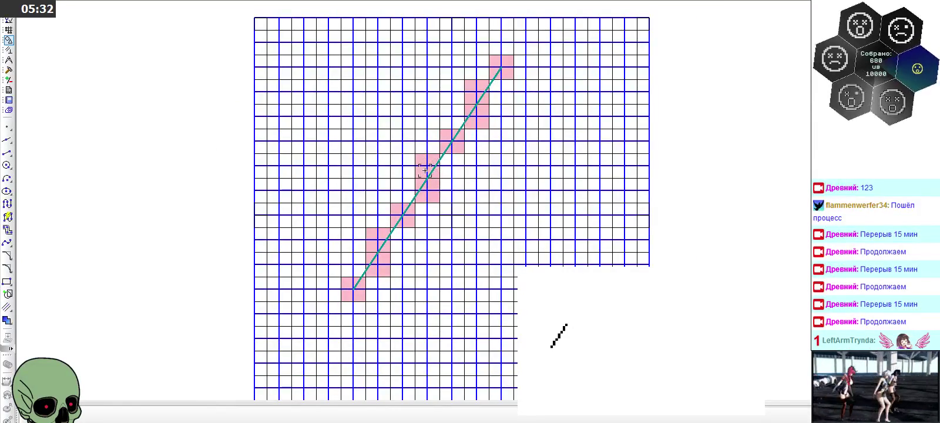
{"action": "scroll", "coordinate": [399, 123], "scroll_direction": "down", "scroll_amount": 1}
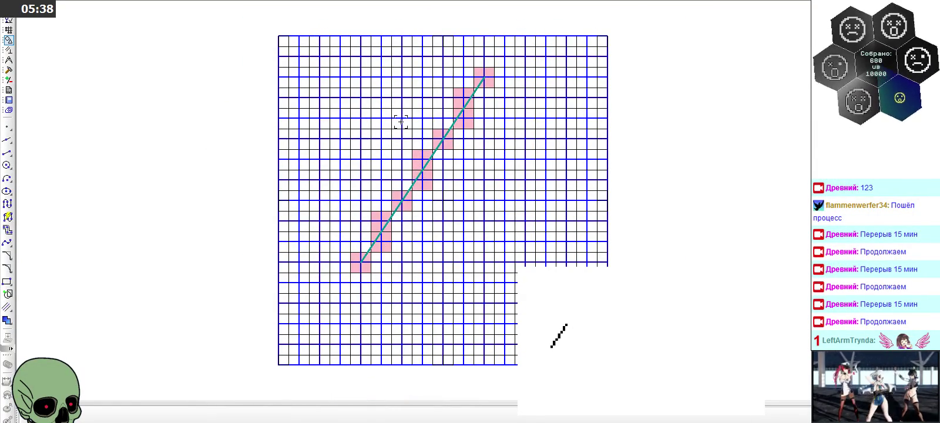
{"action": "left_click_drag", "start_coordinate": [254, 29], "coordinate": [631, 383]}
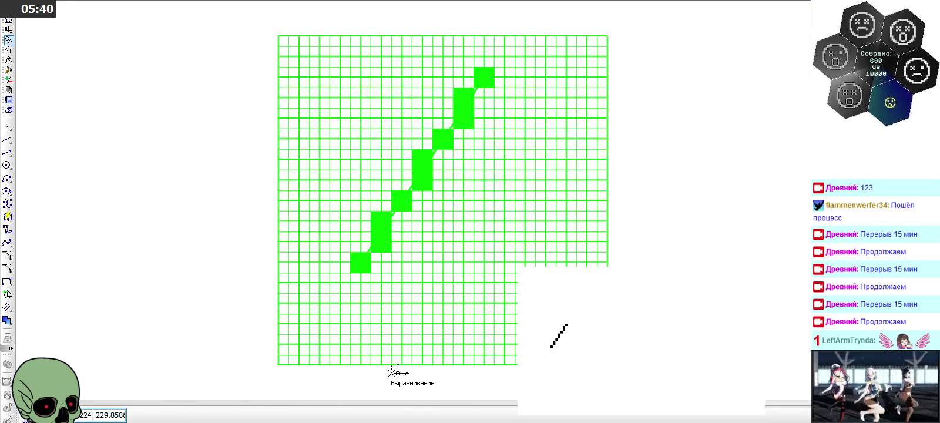
{"action": "scroll", "coordinate": [228, 198], "scroll_direction": "down", "scroll_amount": 2}
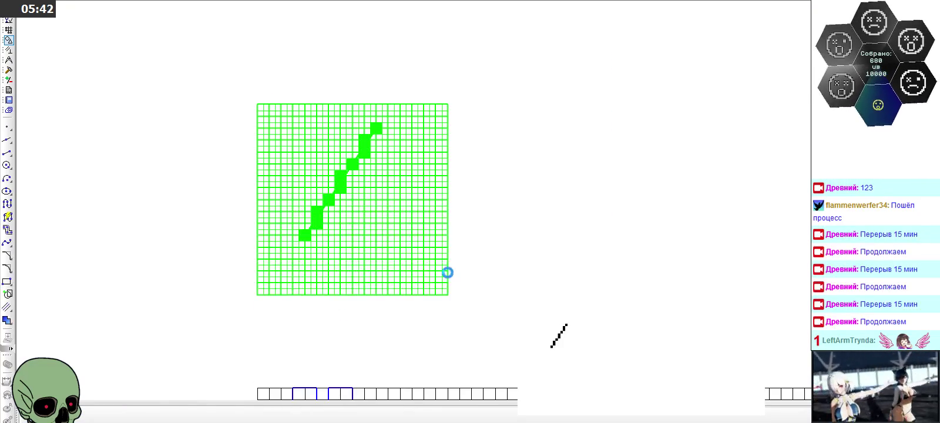
{"action": "key", "text": "Escape"}
Place a copy of the grid to the right of the original
{"action": "left_click", "coordinate": [471, 288]}
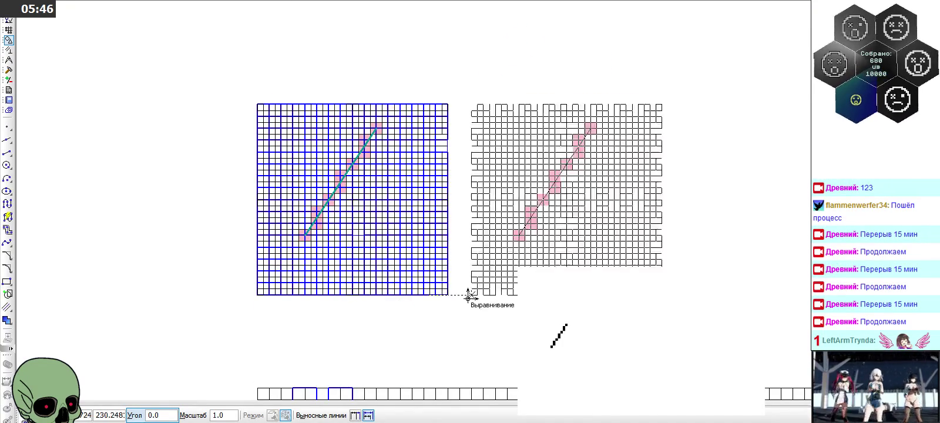
{"action": "left_click", "coordinate": [468, 295]}
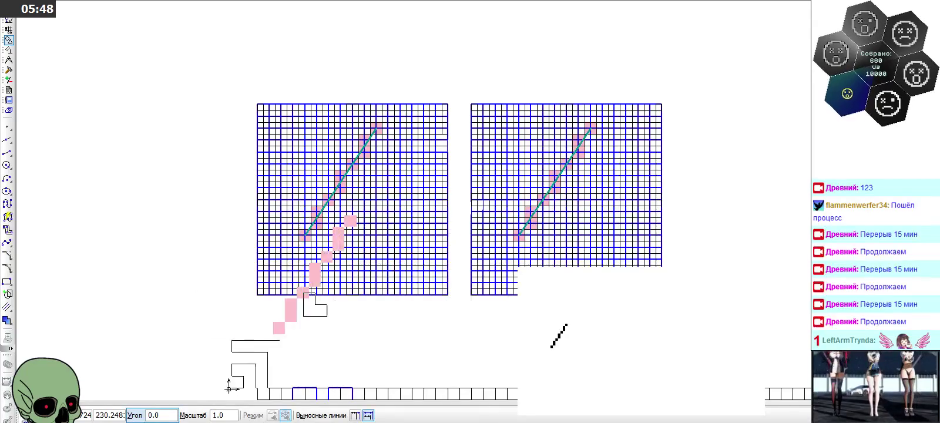
{"action": "key", "text": "Escape"}
Delete the pink filled cells from the copied grid
{"action": "scroll", "coordinate": [562, 206], "scroll_direction": "up", "scroll_amount": 4}
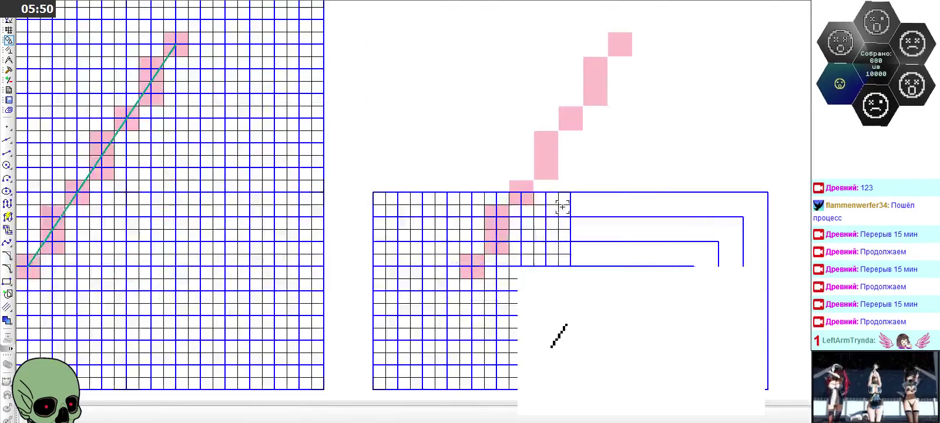
{"action": "scroll", "coordinate": [485, 238], "scroll_direction": "up", "scroll_amount": 4}
{"action": "scroll", "coordinate": [473, 276], "scroll_direction": "up", "scroll_amount": 1}
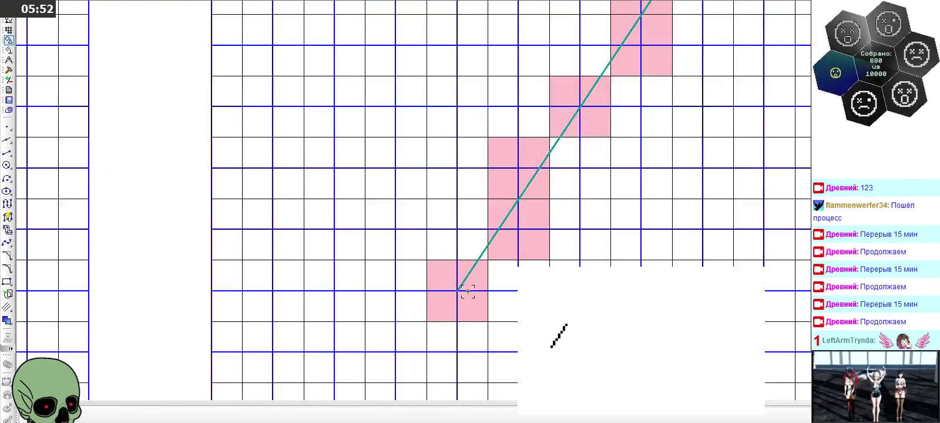
{"action": "scroll", "coordinate": [468, 290], "scroll_direction": "up", "scroll_amount": 2}
{"action": "left_click", "coordinate": [479, 268]}
{"action": "key", "text": "Delete"}
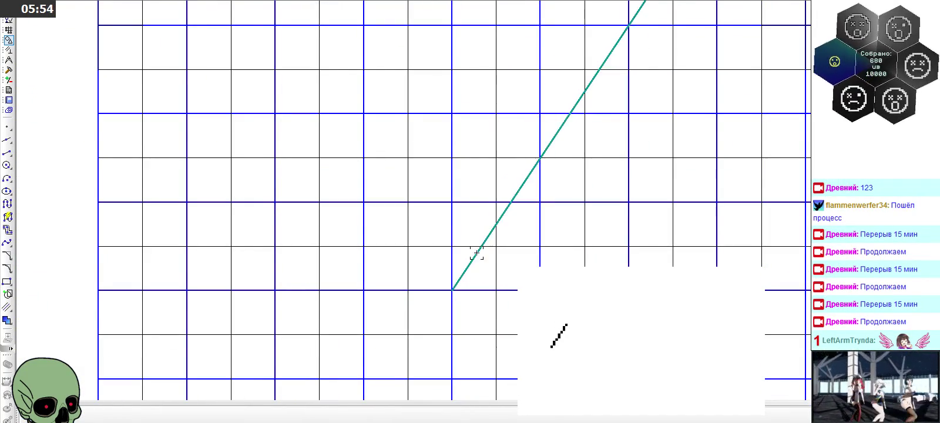
{"action": "scroll", "coordinate": [511, 218], "scroll_direction": "down", "scroll_amount": 7}
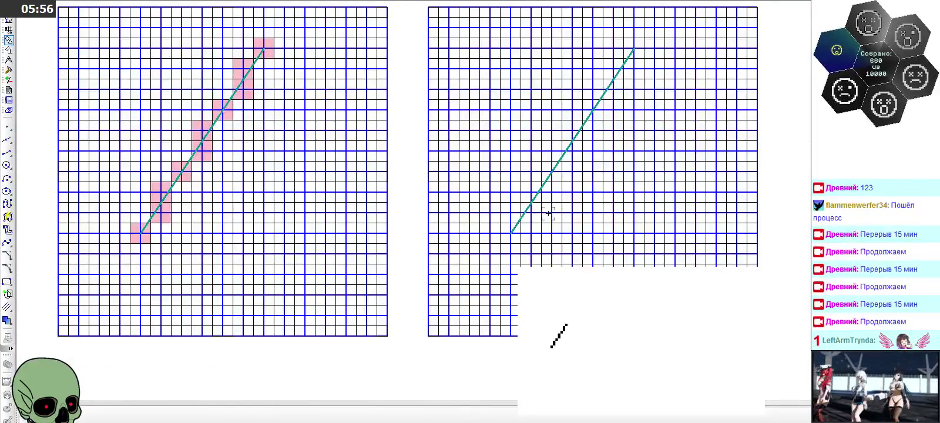
Restore the deleted pink cells, reactivate the Fill tool and open the Цвет colour list
{"action": "left_click", "coordinate": [7, 321]}
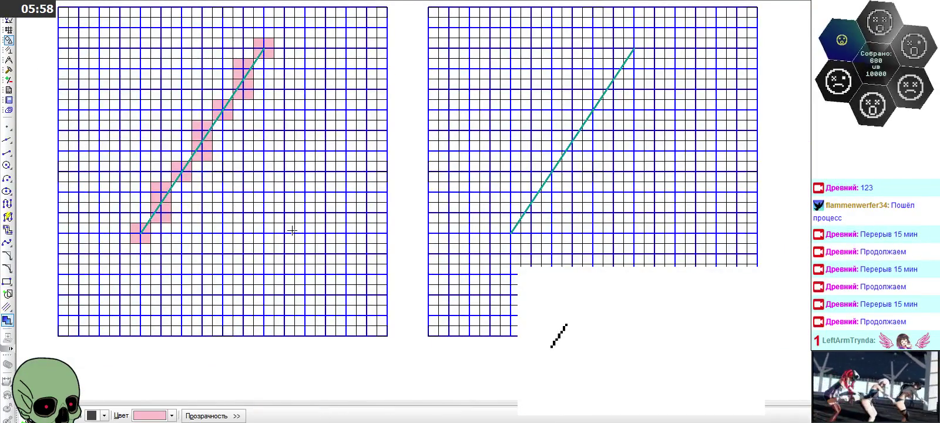
{"action": "scroll", "coordinate": [120, 226], "scroll_direction": "up", "scroll_amount": 3}
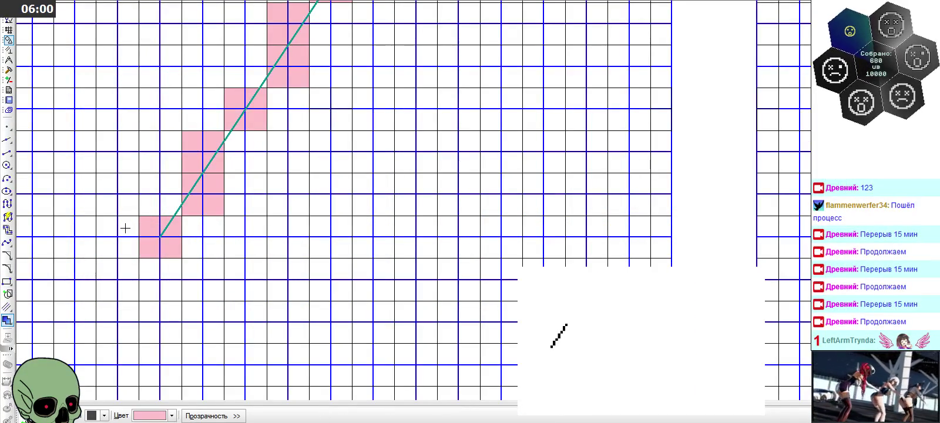
{"action": "scroll", "coordinate": [125, 228], "scroll_direction": "down", "scroll_amount": 3}
{"action": "scroll", "coordinate": [531, 228], "scroll_direction": "up", "scroll_amount": 3}
{"action": "scroll", "coordinate": [535, 226], "scroll_direction": "up", "scroll_amount": 2}
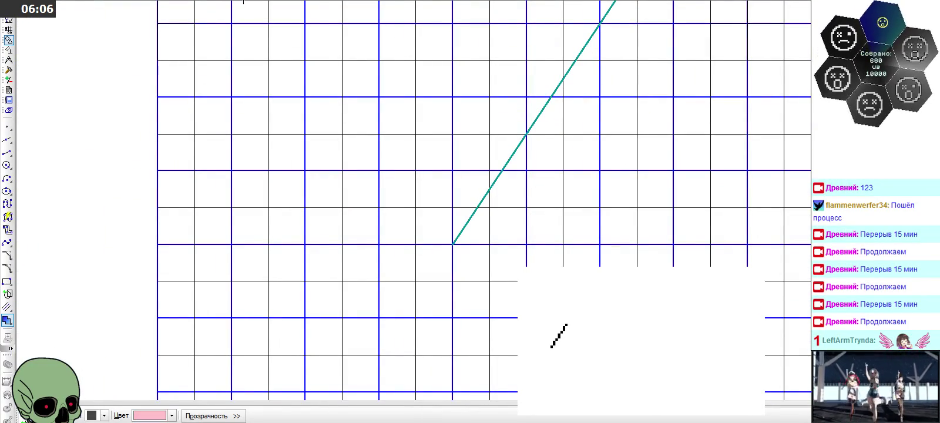
{"action": "key", "text": "Escape"}
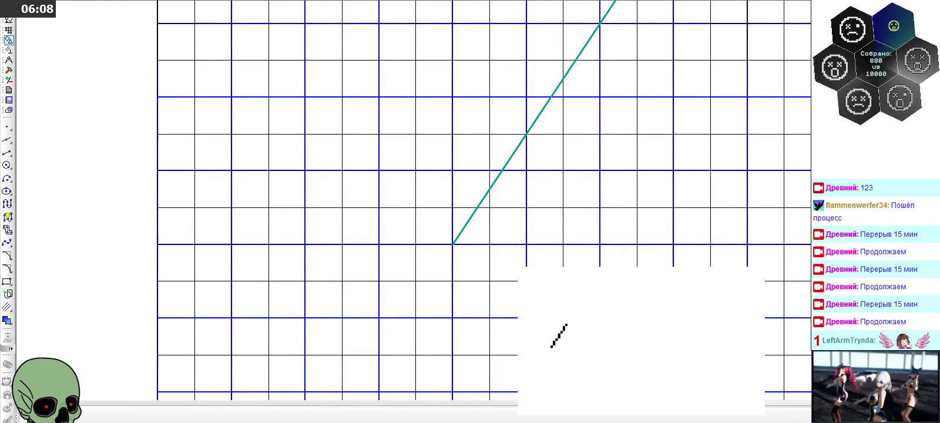
{"action": "left_click", "coordinate": [123, 254]}
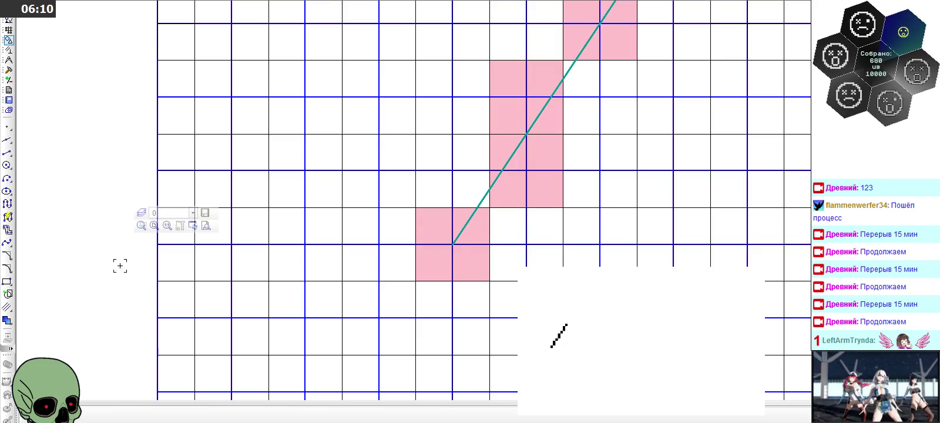
{"action": "left_click", "coordinate": [7, 320]}
{"action": "left_click", "coordinate": [172, 415]}
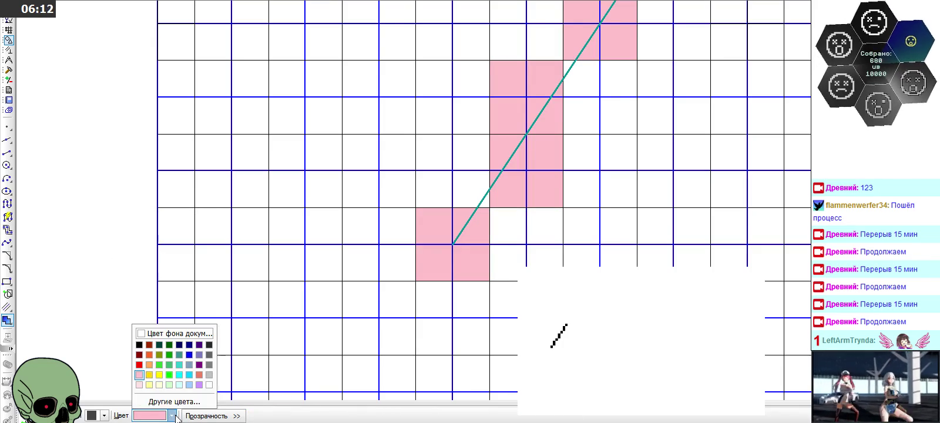
Set the fill colour to red and fill a 2×2 block at the diagonal's start
{"action": "left_click", "coordinate": [139, 365]}
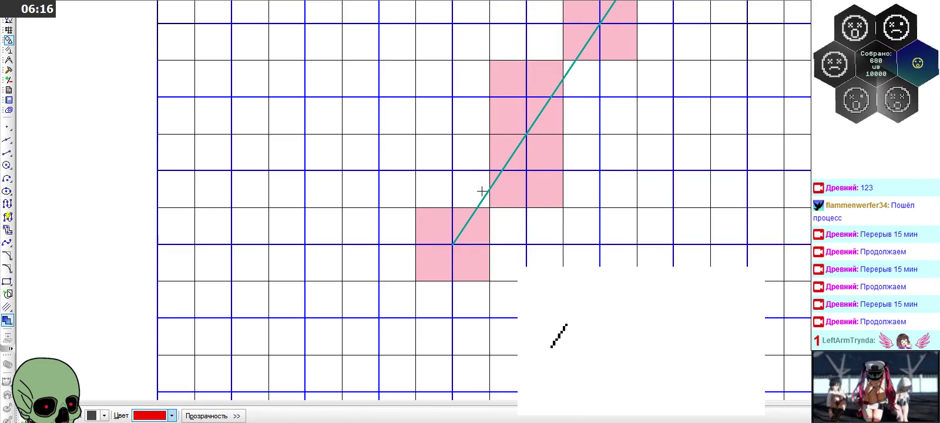
{"action": "left_click", "coordinate": [465, 213]}
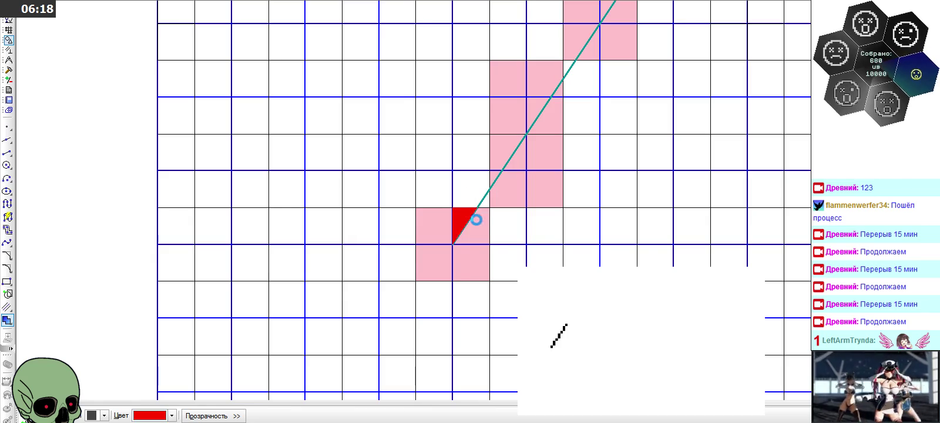
{"action": "left_click", "coordinate": [508, 225]}
{"action": "left_click", "coordinate": [508, 191]}
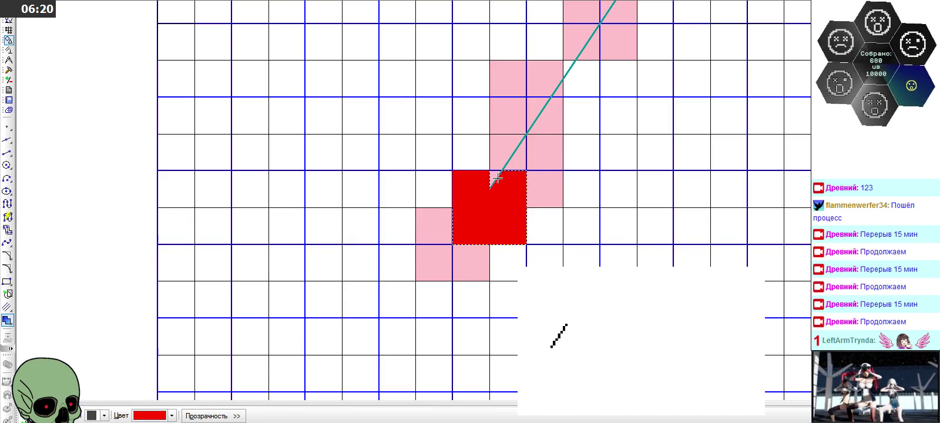
{"action": "scroll", "coordinate": [484, 130], "scroll_direction": "down", "scroll_amount": 2}
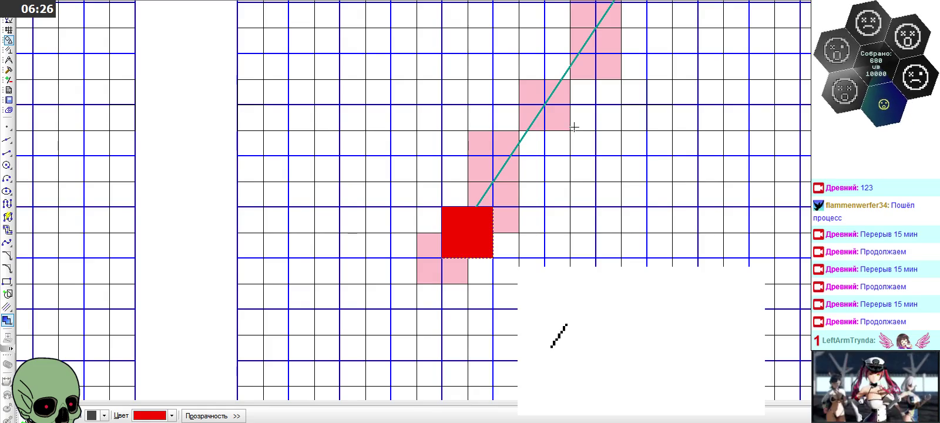
{"action": "scroll", "coordinate": [573, 127], "scroll_direction": "up", "scroll_amount": 2}
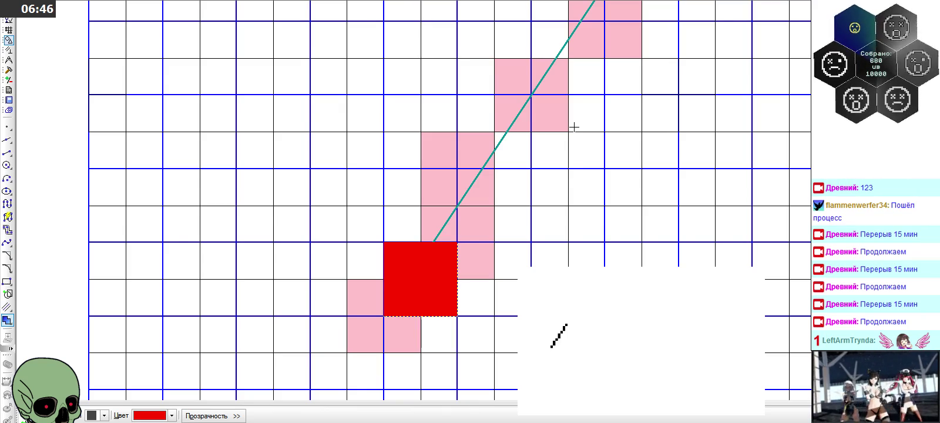
{"action": "scroll", "coordinate": [396, 92], "scroll_direction": "down", "scroll_amount": 5}
{"action": "scroll", "coordinate": [396, 93], "scroll_direction": "down", "scroll_amount": 3}
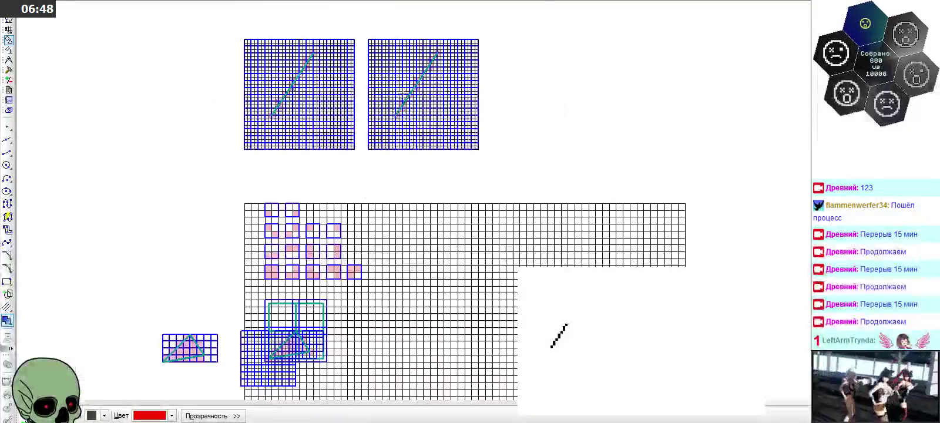
{"action": "scroll", "coordinate": [294, 353], "scroll_direction": "up", "scroll_amount": 3}
{"action": "scroll", "coordinate": [294, 352], "scroll_direction": "up", "scroll_amount": 2}
{"action": "scroll", "coordinate": [294, 352], "scroll_direction": "up", "scroll_amount": 1}
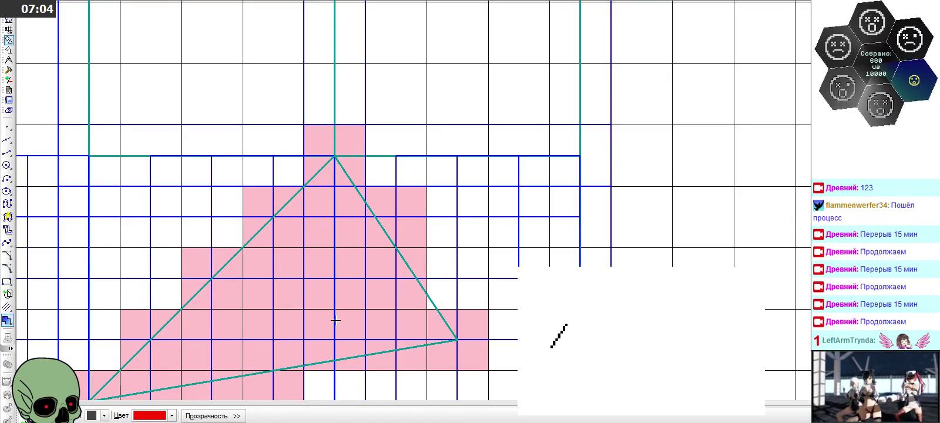
{"action": "scroll", "coordinate": [476, 238], "scroll_direction": "down", "scroll_amount": 2}
{"action": "scroll", "coordinate": [457, 295], "scroll_direction": "down", "scroll_amount": 2}
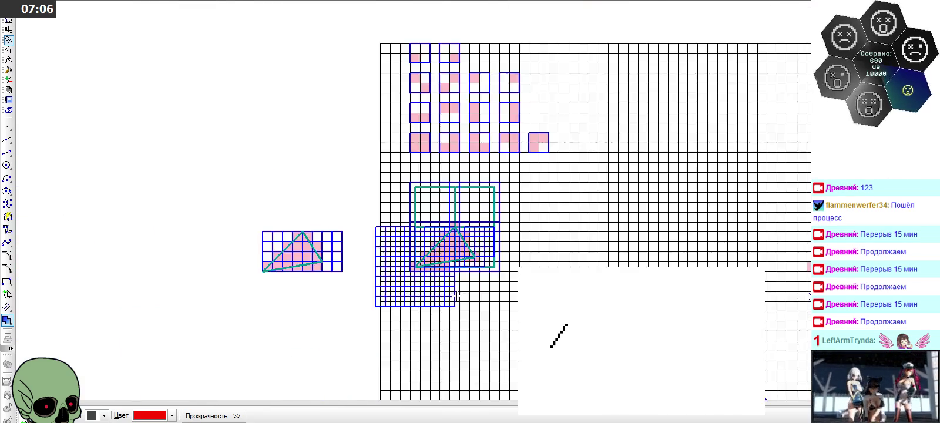
{"action": "scroll", "coordinate": [457, 295], "scroll_direction": "down", "scroll_amount": 2}
{"action": "scroll", "coordinate": [516, 127], "scroll_direction": "up", "scroll_amount": 1}
{"action": "scroll", "coordinate": [517, 126], "scroll_direction": "up", "scroll_amount": 1}
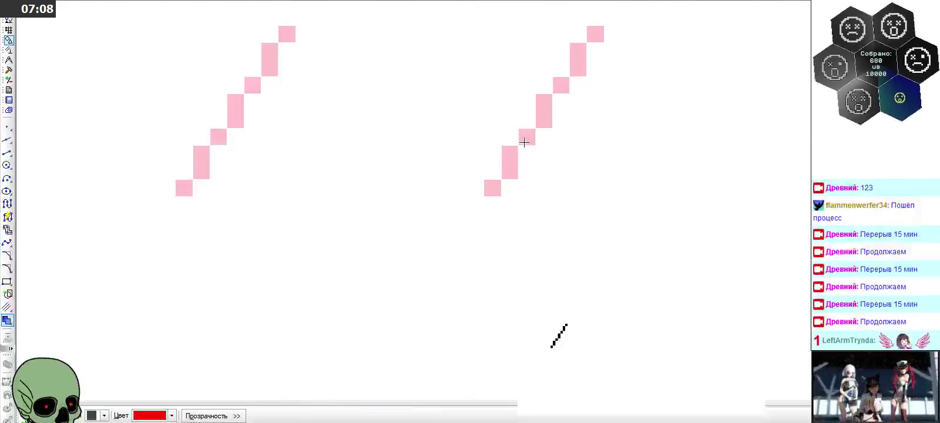
{"action": "scroll", "coordinate": [528, 141], "scroll_direction": "up", "scroll_amount": 1}
{"action": "scroll", "coordinate": [540, 154], "scroll_direction": "up", "scroll_amount": 1}
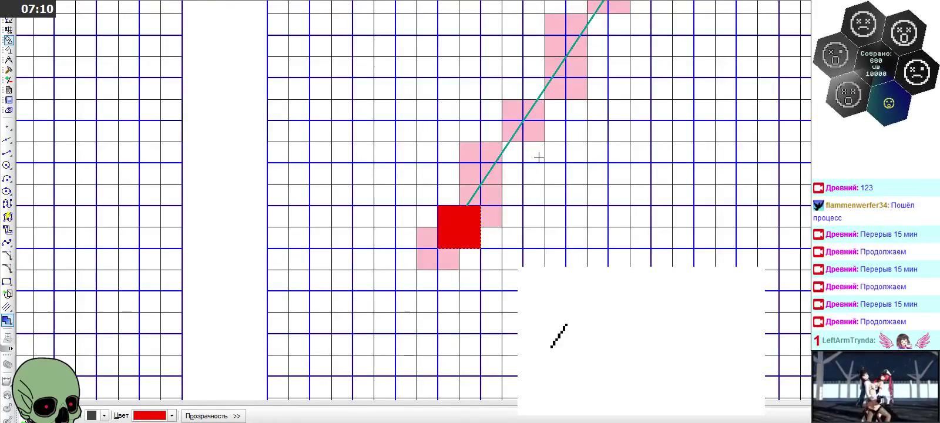
{"action": "scroll", "coordinate": [382, 222], "scroll_direction": "down", "scroll_amount": 1}
{"action": "scroll", "coordinate": [382, 222], "scroll_direction": "up", "scroll_amount": 1}
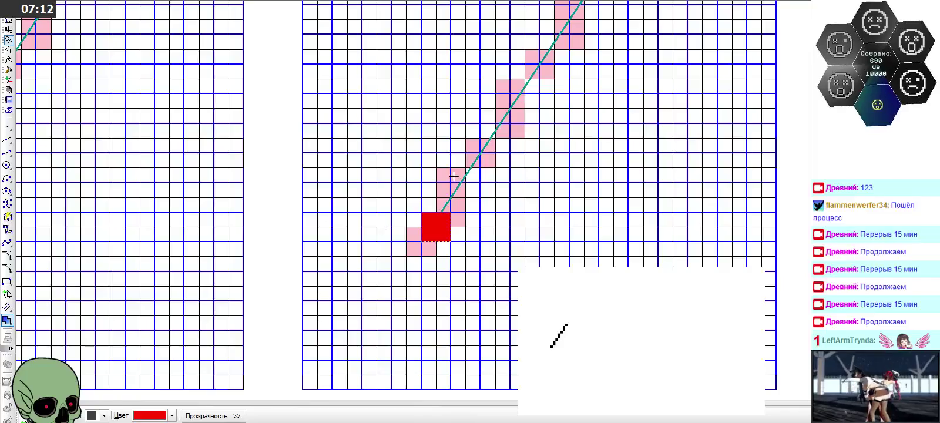
{"action": "scroll", "coordinate": [492, 156], "scroll_direction": "up", "scroll_amount": 1}
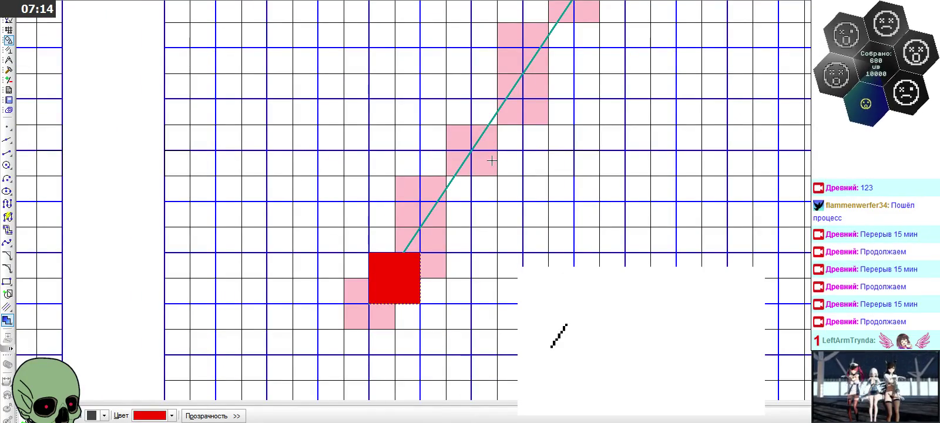
{"action": "scroll", "coordinate": [398, 312], "scroll_direction": "down", "scroll_amount": 1}
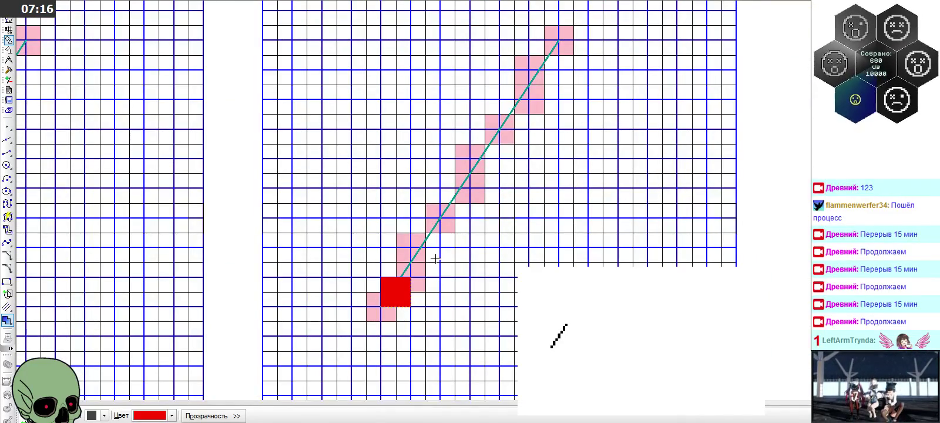
{"action": "scroll", "coordinate": [431, 261], "scroll_direction": "up", "scroll_amount": 1}
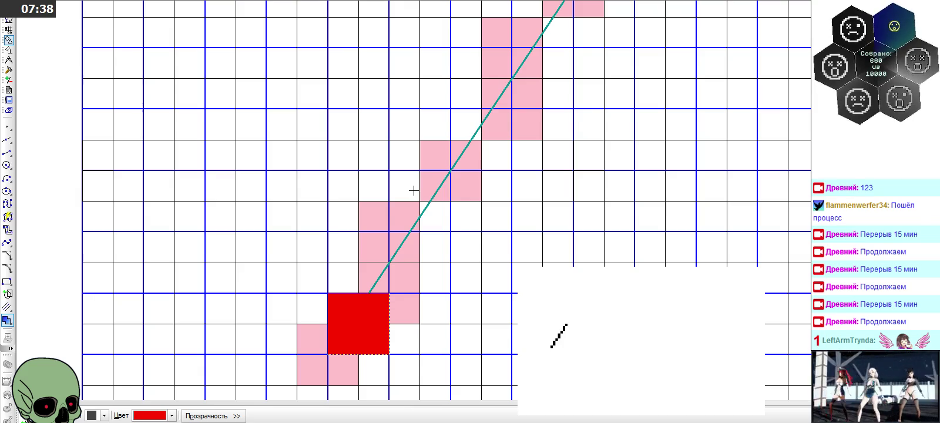
Fill a red 2×2 block on the diagonal in the right grid copy
{"action": "left_click", "coordinate": [413, 190]}
{"action": "left_click", "coordinate": [410, 209]}
{"action": "left_click", "coordinate": [432, 217]}
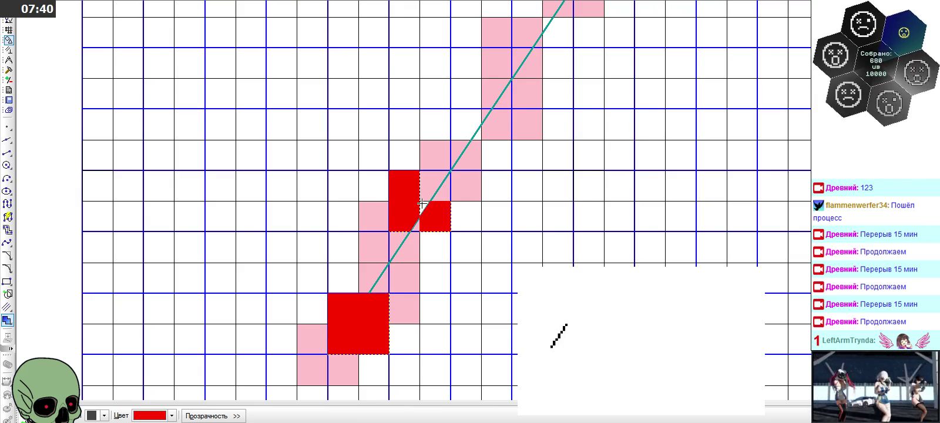
{"action": "left_click", "coordinate": [429, 184]}
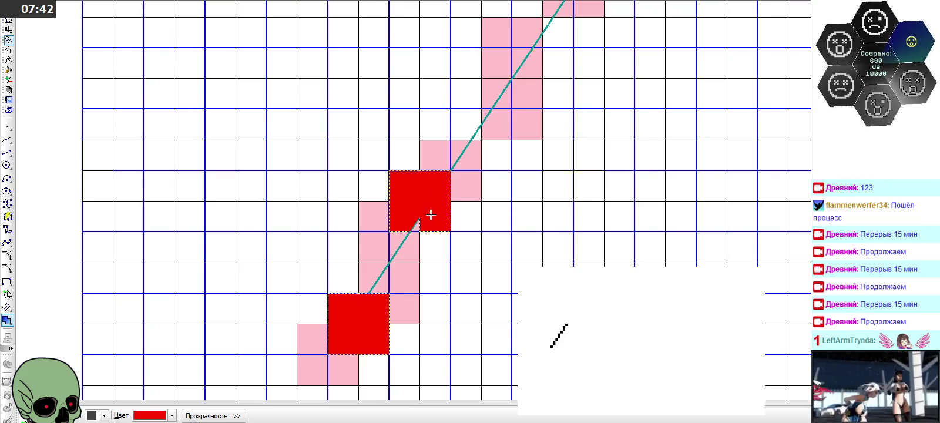
{"action": "scroll", "coordinate": [386, 270], "scroll_direction": "down", "scroll_amount": 1}
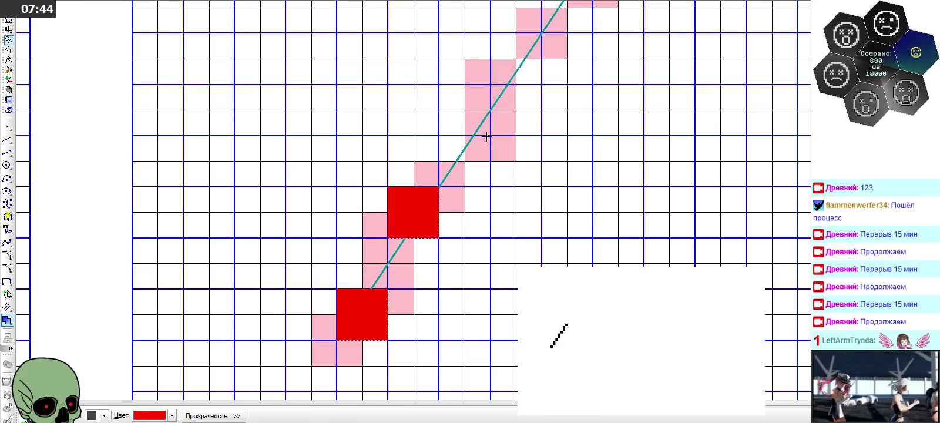
{"action": "scroll", "coordinate": [487, 136], "scroll_direction": "up", "scroll_amount": 2}
Fill the next cells up the line red, finishing another red 2×2 block
{"action": "left_click", "coordinate": [434, 159]}
{"action": "left_click", "coordinate": [430, 193]}
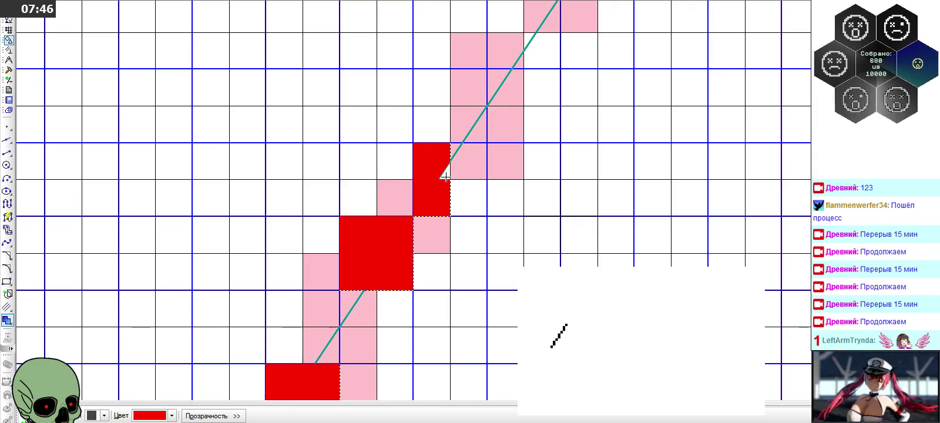
{"action": "left_click", "coordinate": [464, 200]}
{"action": "scroll", "coordinate": [402, 257], "scroll_direction": "down", "scroll_amount": 2}
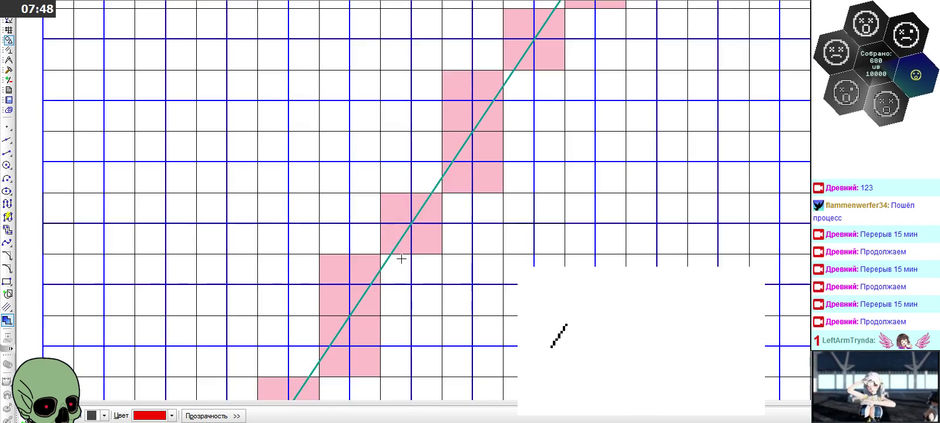
{"action": "scroll", "coordinate": [411, 241], "scroll_direction": "down", "scroll_amount": 2}
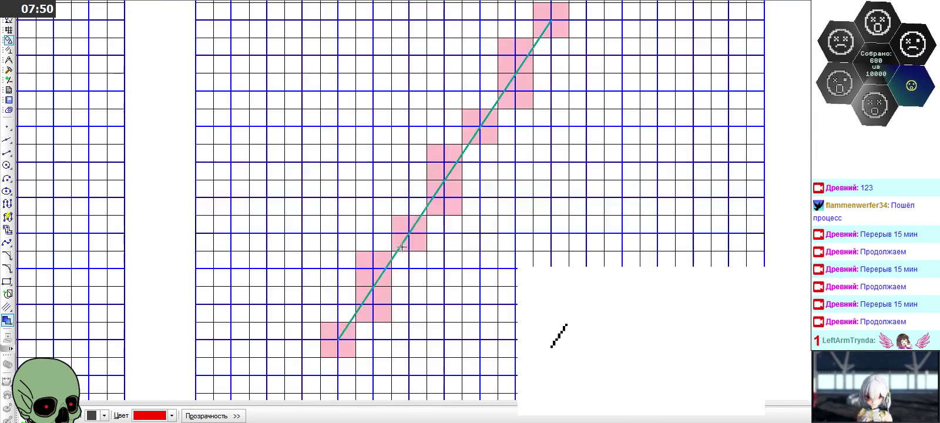
{"action": "scroll", "coordinate": [474, 133], "scroll_direction": "up", "scroll_amount": 2}
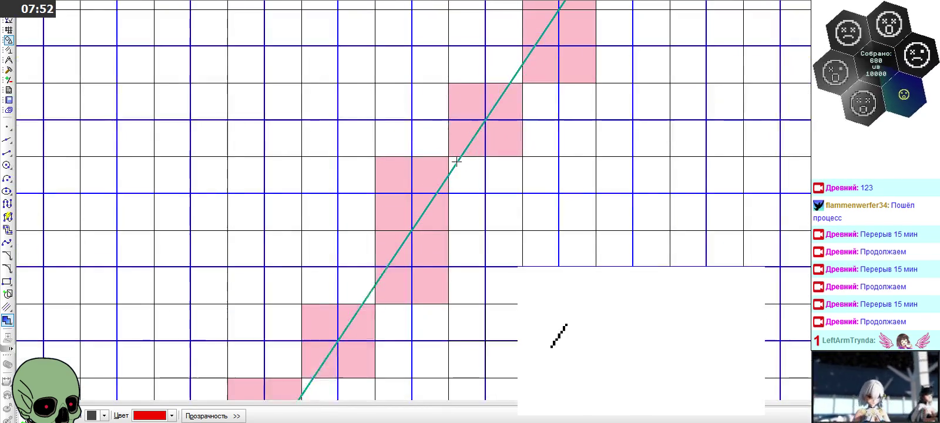
{"action": "left_click", "coordinate": [436, 159]}
{"action": "left_click", "coordinate": [435, 139]}
{"action": "left_click", "coordinate": [464, 141]}
{"action": "left_click", "coordinate": [470, 170]}
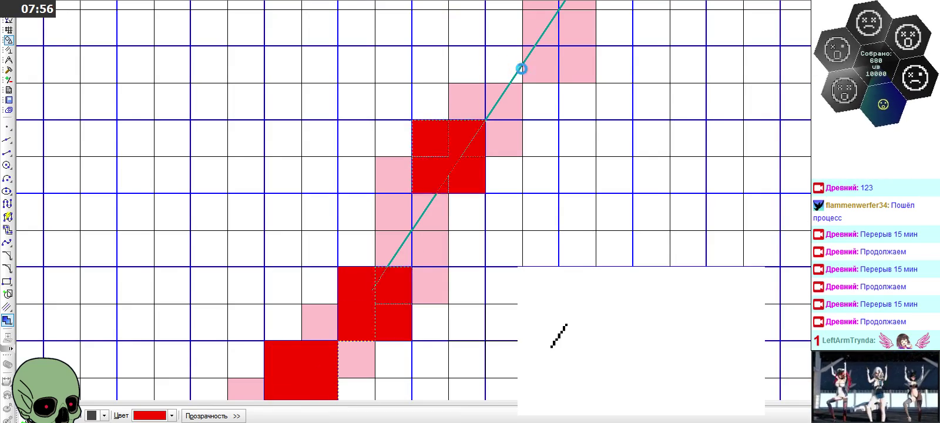
Fill red cells beside the diagonal near its top
{"action": "left_click", "coordinate": [519, 68]}
{"action": "left_click", "coordinate": [526, 55]}
{"action": "left_click", "coordinate": [504, 98]}
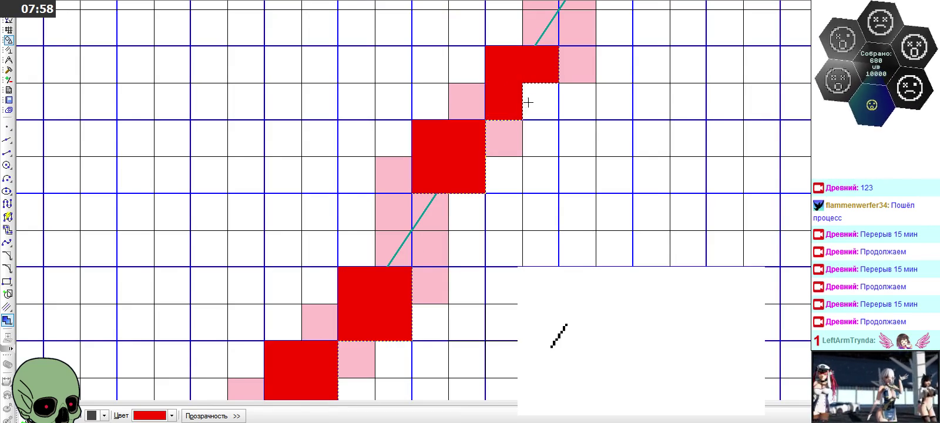
{"action": "left_click", "coordinate": [528, 99]}
{"action": "scroll", "coordinate": [408, 207], "scroll_direction": "down", "scroll_amount": 1}
{"action": "scroll", "coordinate": [408, 206], "scroll_direction": "down", "scroll_amount": 1}
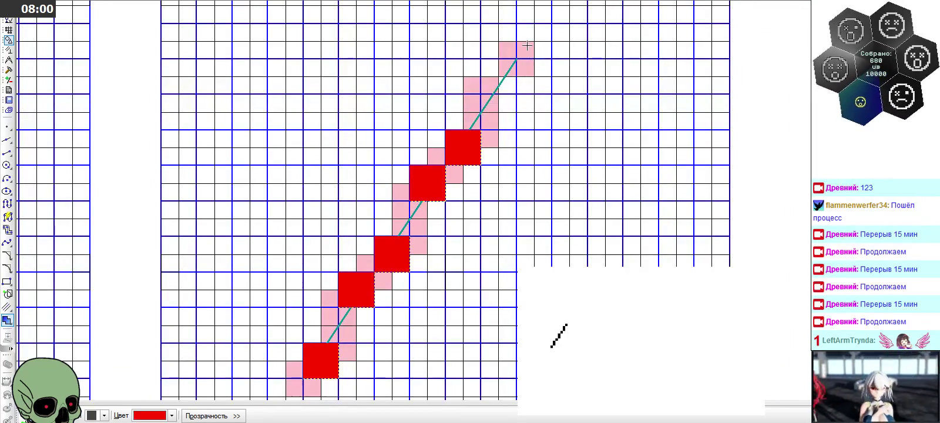
{"action": "scroll", "coordinate": [524, 40], "scroll_direction": "up", "scroll_amount": 1}
Complete the red block at the diagonal's top end
{"action": "left_click", "coordinate": [493, 84]}
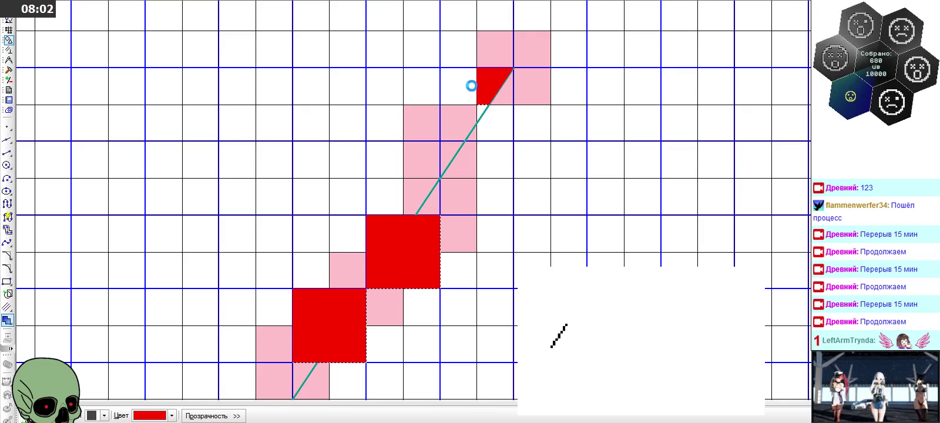
{"action": "left_click", "coordinate": [469, 85]}
{"action": "left_click", "coordinate": [472, 111]}
{"action": "left_click", "coordinate": [493, 123]}
{"action": "left_click", "coordinate": [495, 100]}
{"action": "left_click", "coordinate": [473, 130]}
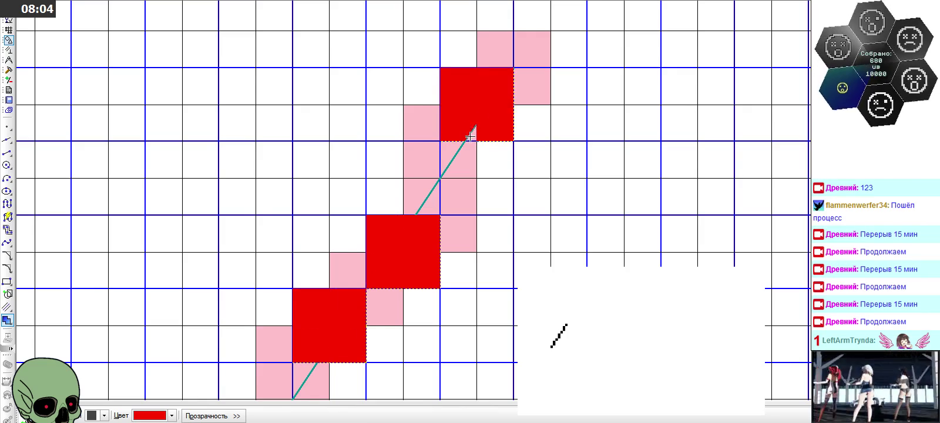
{"action": "scroll", "coordinate": [532, 38], "scroll_direction": "up", "scroll_amount": 1}
{"action": "scroll", "coordinate": [531, 37], "scroll_direction": "down", "scroll_amount": 2}
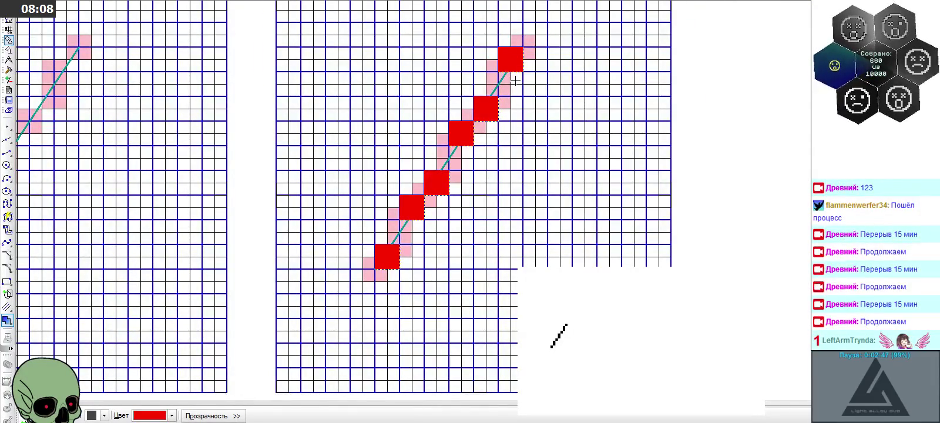
{"action": "scroll", "coordinate": [408, 225], "scroll_direction": "up", "scroll_amount": 1}
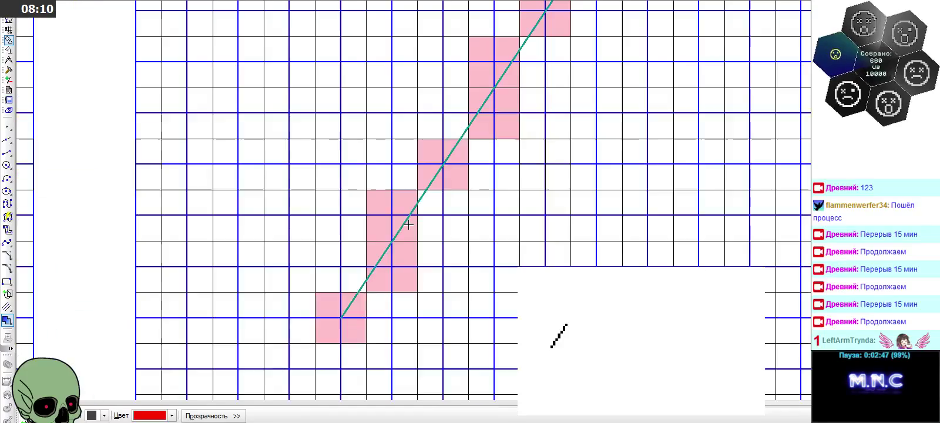
{"action": "scroll", "coordinate": [405, 225], "scroll_direction": "up", "scroll_amount": 1}
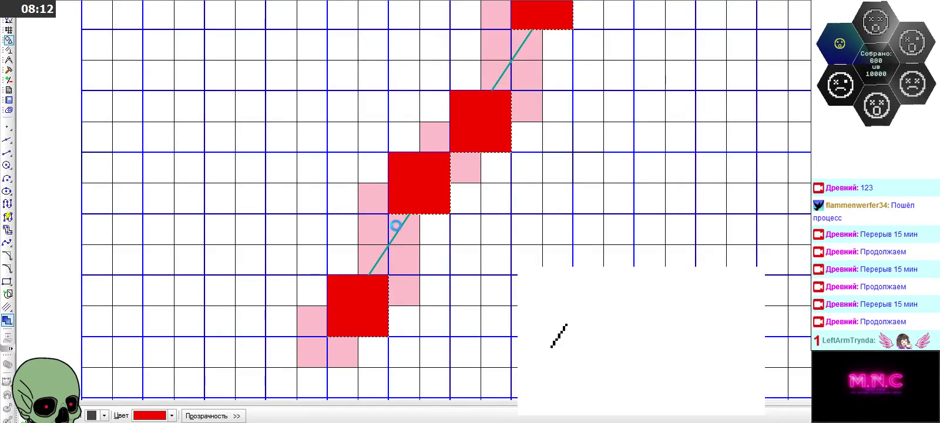
Fill the remaining square blocks along the diagonal red, up to the topmost one
{"action": "left_click", "coordinate": [392, 223]}
{"action": "scroll", "coordinate": [376, 268], "scroll_direction": "down", "scroll_amount": 1}
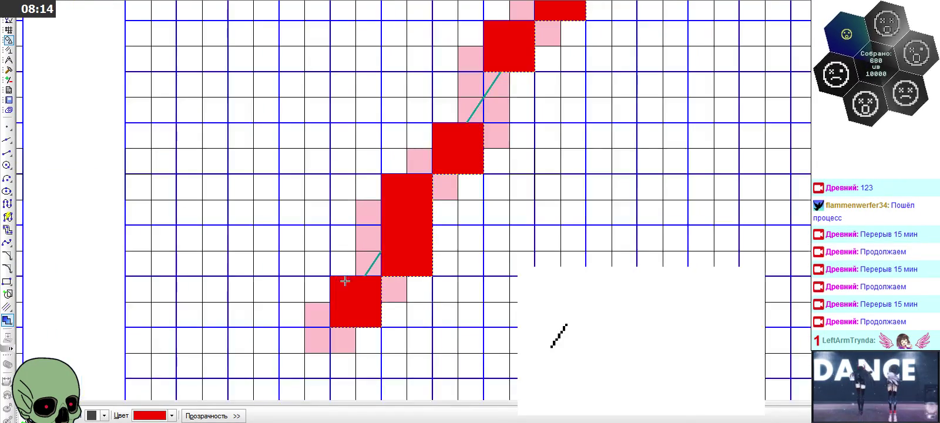
{"action": "left_click", "coordinate": [493, 101]}
{"action": "scroll", "coordinate": [519, 87], "scroll_direction": "down", "scroll_amount": 1}
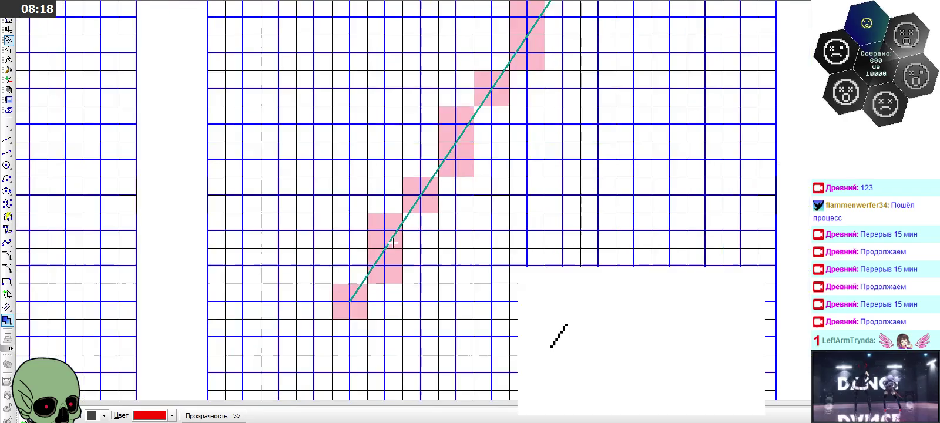
{"action": "scroll", "coordinate": [527, 47], "scroll_direction": "down", "scroll_amount": 1}
{"action": "scroll", "coordinate": [527, 47], "scroll_direction": "up", "scroll_amount": 2}
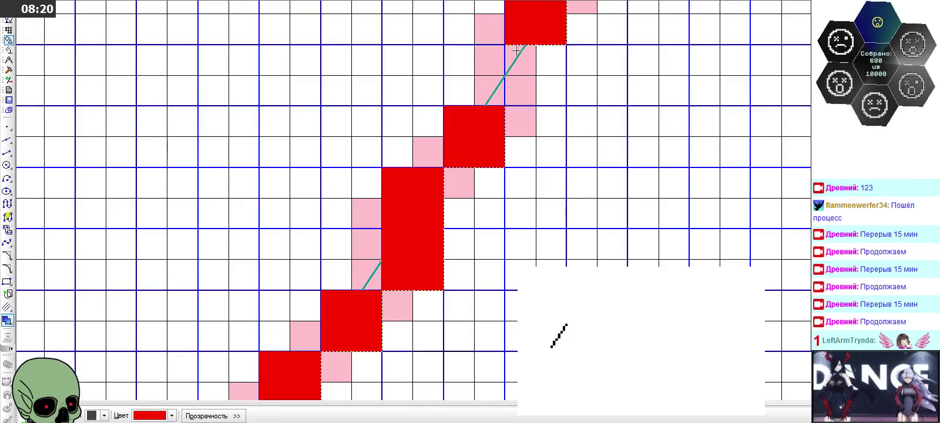
{"action": "left_click", "coordinate": [533, 56]}
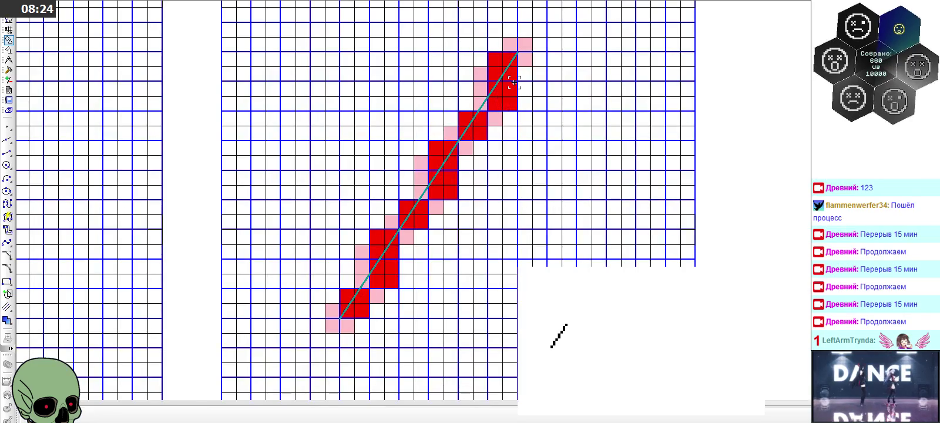
{"action": "scroll", "coordinate": [514, 82], "scroll_direction": "down", "scroll_amount": 1}
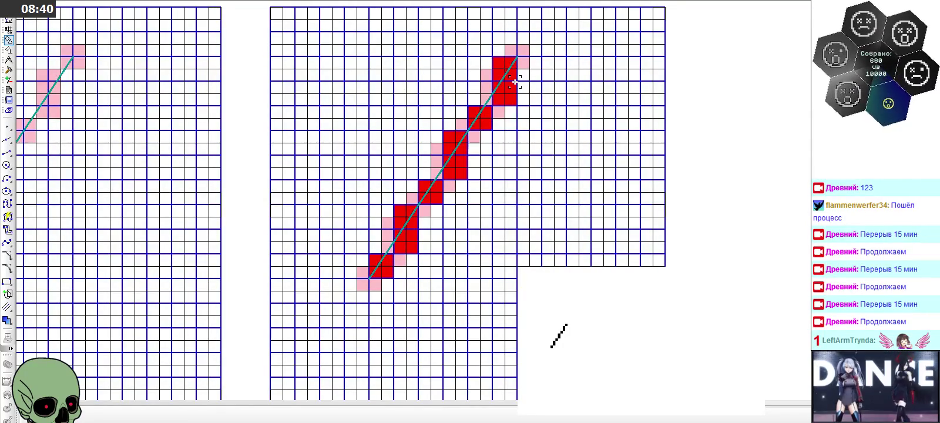
{"action": "scroll", "coordinate": [514, 83], "scroll_direction": "down", "scroll_amount": 5}
{"action": "scroll", "coordinate": [514, 82], "scroll_direction": "down", "scroll_amount": 2}
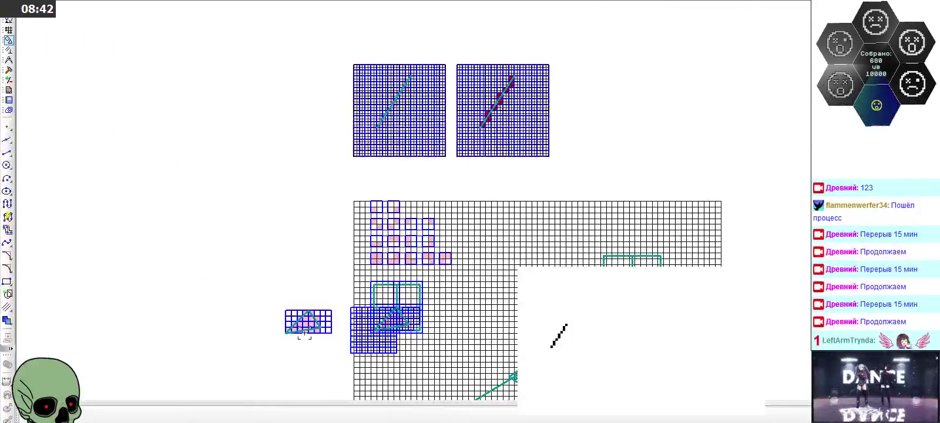
{"action": "scroll", "coordinate": [298, 338], "scroll_direction": "up", "scroll_amount": 3}
{"action": "scroll", "coordinate": [298, 339], "scroll_direction": "up", "scroll_amount": 2}
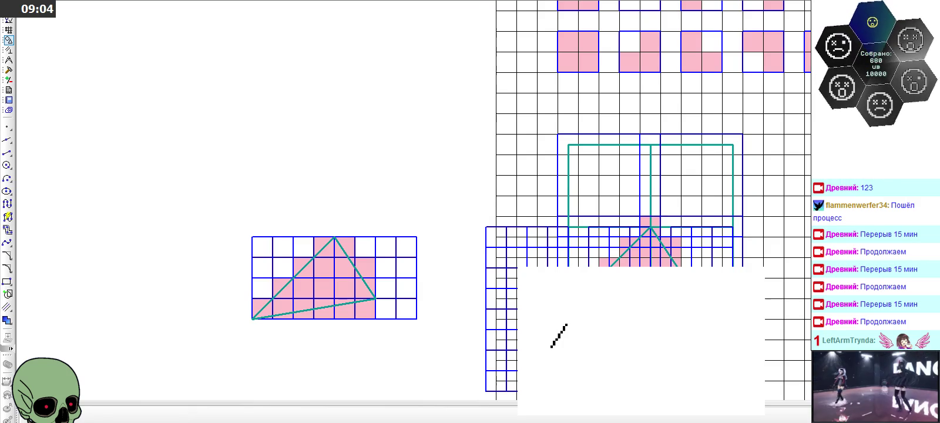
{"action": "scroll", "coordinate": [685, 285], "scroll_direction": "up", "scroll_amount": 5}
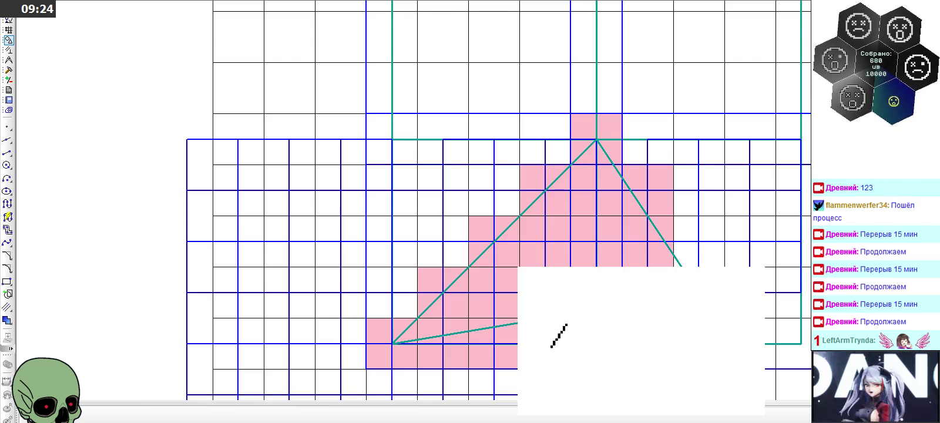
{"action": "scroll", "coordinate": [684, 281], "scroll_direction": "down", "scroll_amount": 1}
{"action": "scroll", "coordinate": [687, 280], "scroll_direction": "down", "scroll_amount": 5}
{"action": "scroll", "coordinate": [687, 280], "scroll_direction": "down", "scroll_amount": 3}
{"action": "scroll", "coordinate": [687, 280], "scroll_direction": "up", "scroll_amount": 9}
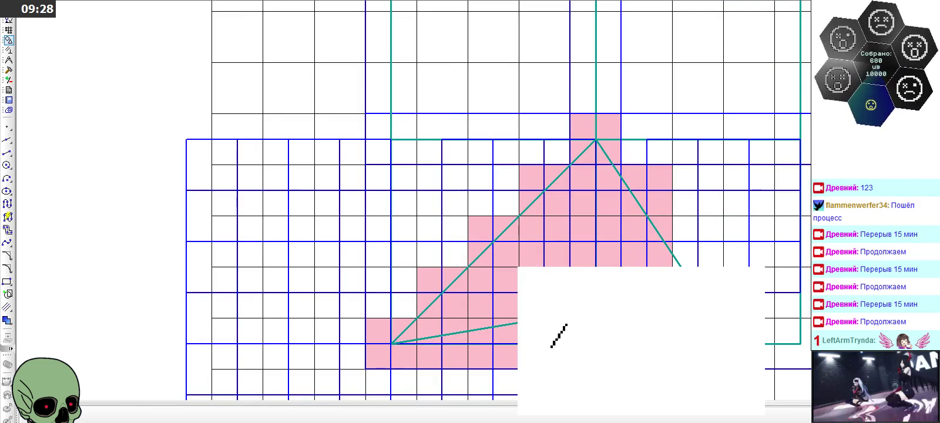
{"action": "scroll", "coordinate": [465, 309], "scroll_direction": "down", "scroll_amount": 2}
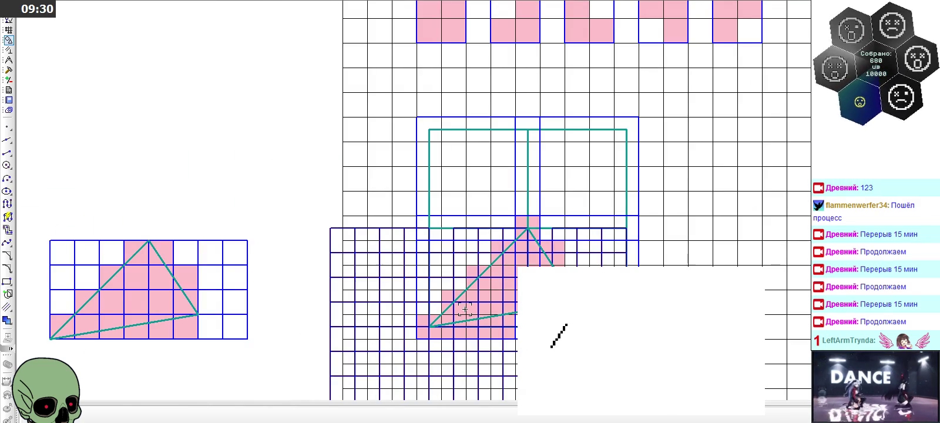
{"action": "scroll", "coordinate": [465, 309], "scroll_direction": "down", "scroll_amount": 2}
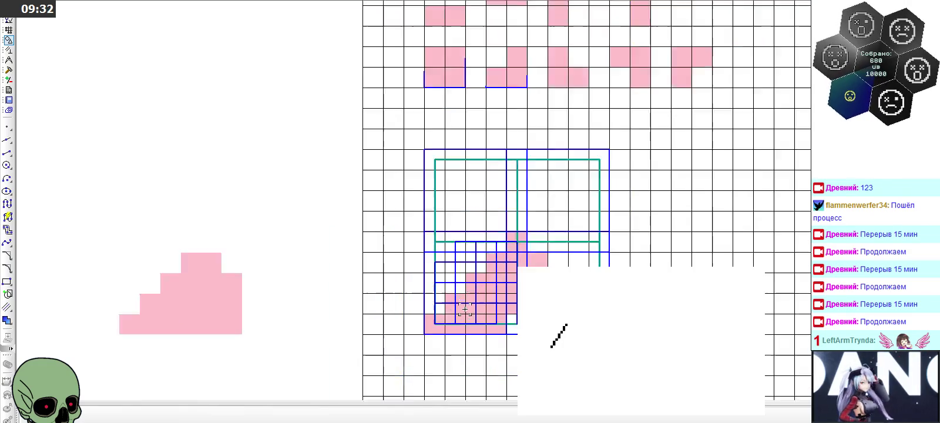
{"action": "scroll", "coordinate": [465, 310], "scroll_direction": "down", "scroll_amount": 2}
{"action": "scroll", "coordinate": [558, 94], "scroll_direction": "up", "scroll_amount": 2}
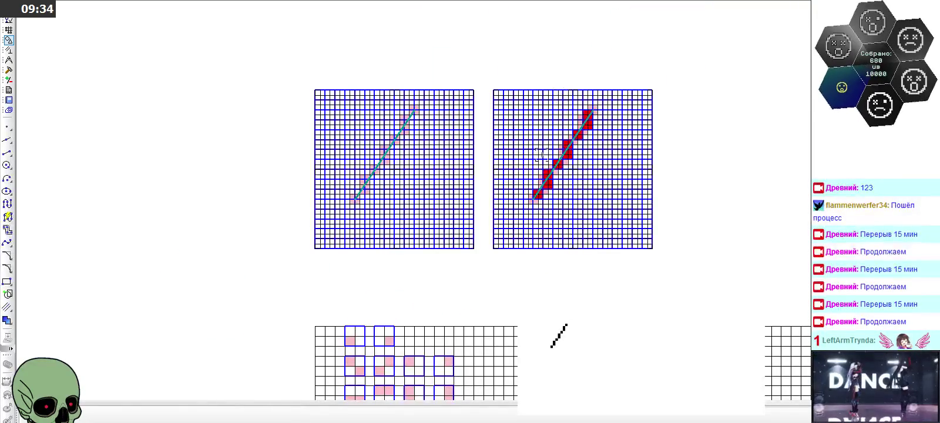
{"action": "scroll", "coordinate": [333, 188], "scroll_direction": "up", "scroll_amount": 2}
{"action": "scroll", "coordinate": [399, 193], "scroll_direction": "up", "scroll_amount": 2}
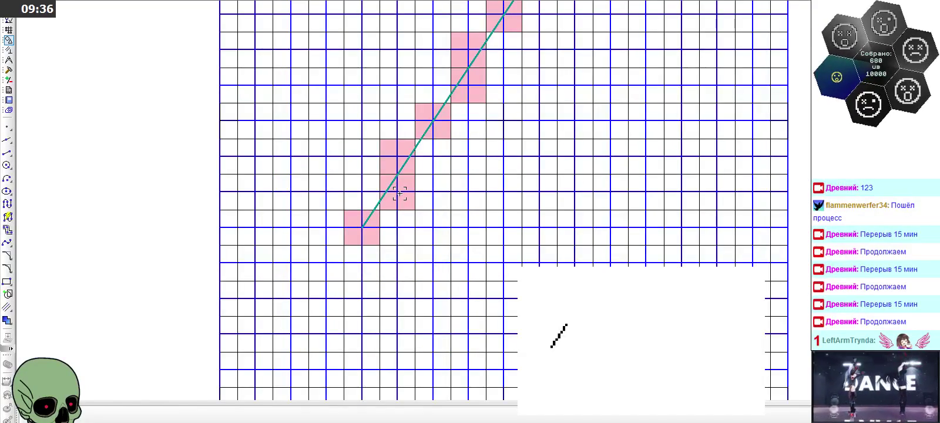
{"action": "scroll", "coordinate": [381, 281], "scroll_direction": "down", "scroll_amount": 1}
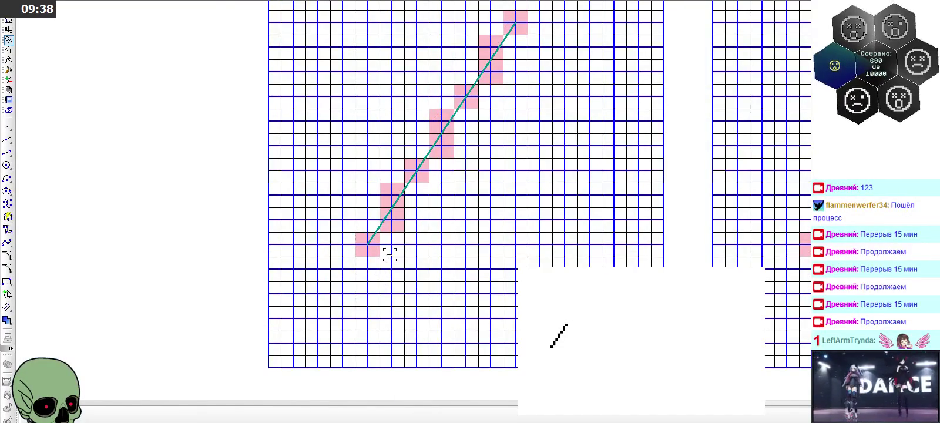
{"action": "scroll", "coordinate": [359, 210], "scroll_direction": "down", "scroll_amount": 1}
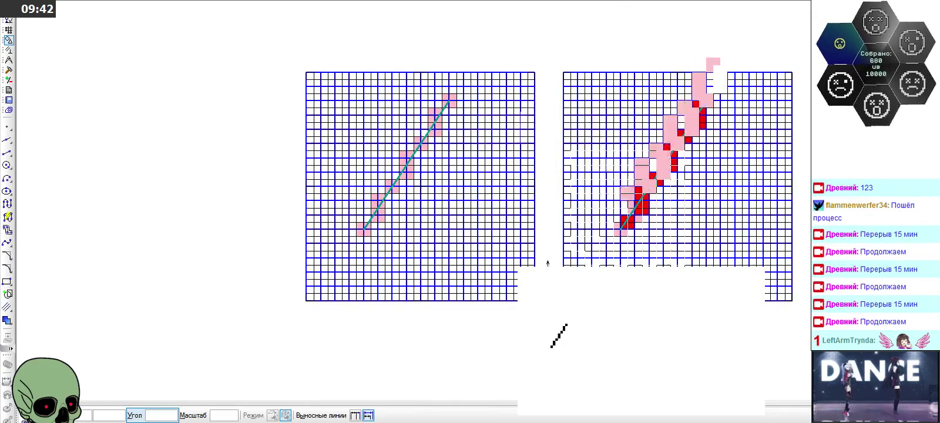
{"action": "scroll", "coordinate": [515, 149], "scroll_direction": "down", "scroll_amount": 1}
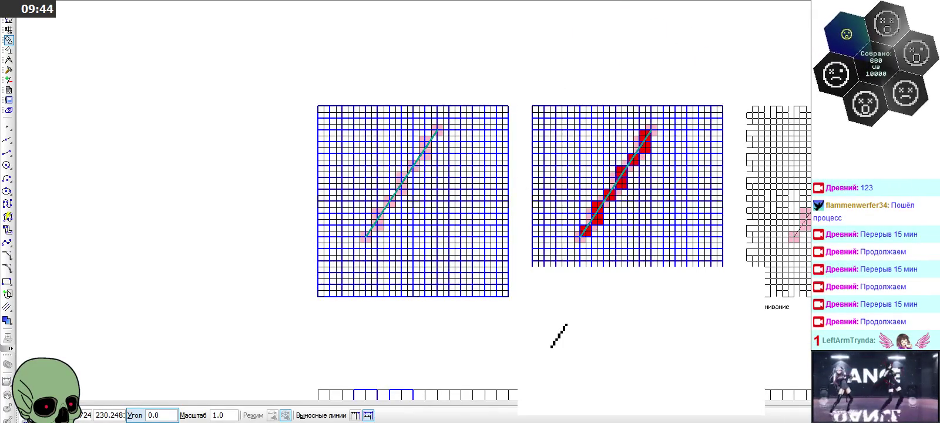
{"action": "key", "text": "Escape"}
{"action": "scroll", "coordinate": [660, 160], "scroll_direction": "down", "scroll_amount": 1}
{"action": "scroll", "coordinate": [660, 160], "scroll_direction": "up", "scroll_amount": 2}
{"action": "scroll", "coordinate": [660, 160], "scroll_direction": "up", "scroll_amount": 2}
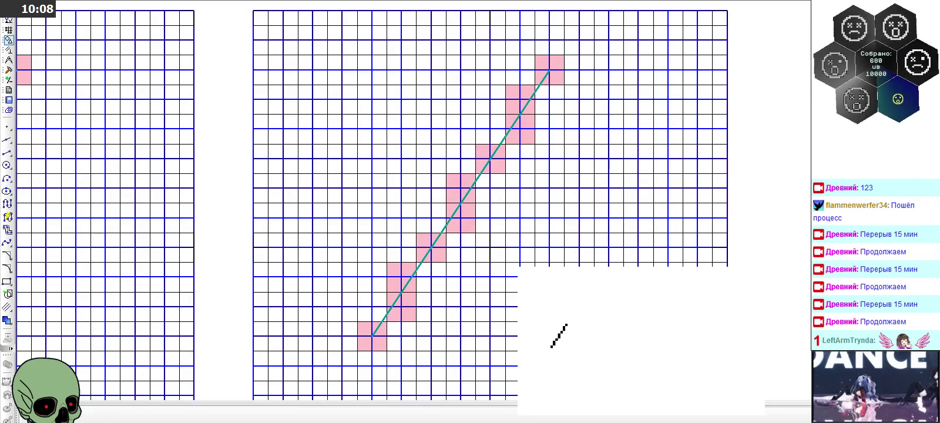
{"action": "scroll", "coordinate": [354, 336], "scroll_direction": "up", "scroll_amount": 3}
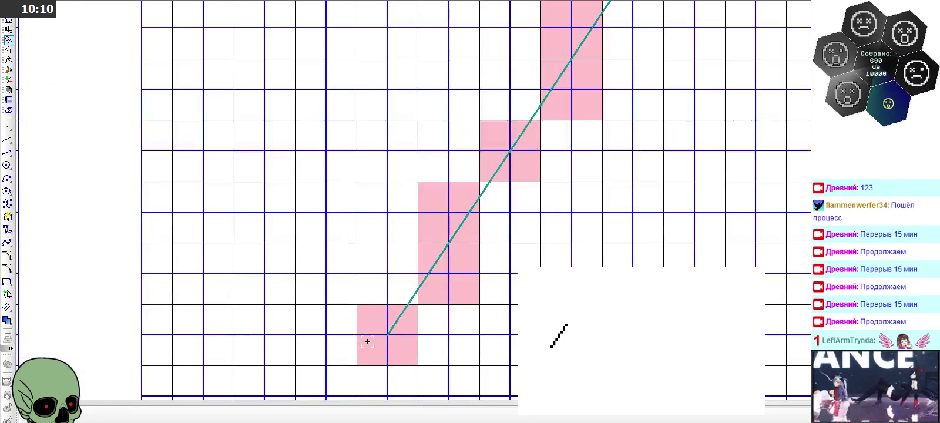
{"action": "scroll", "coordinate": [393, 212], "scroll_direction": "down", "scroll_amount": 3}
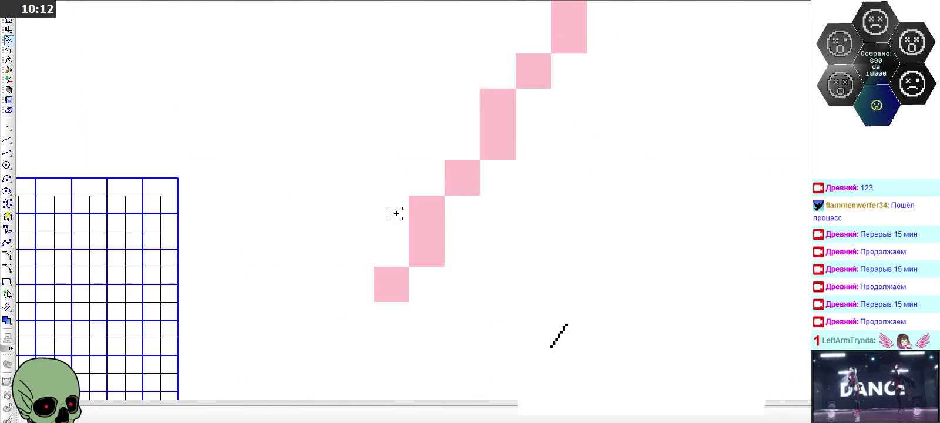
{"action": "scroll", "coordinate": [345, 317], "scroll_direction": "up", "scroll_amount": 3}
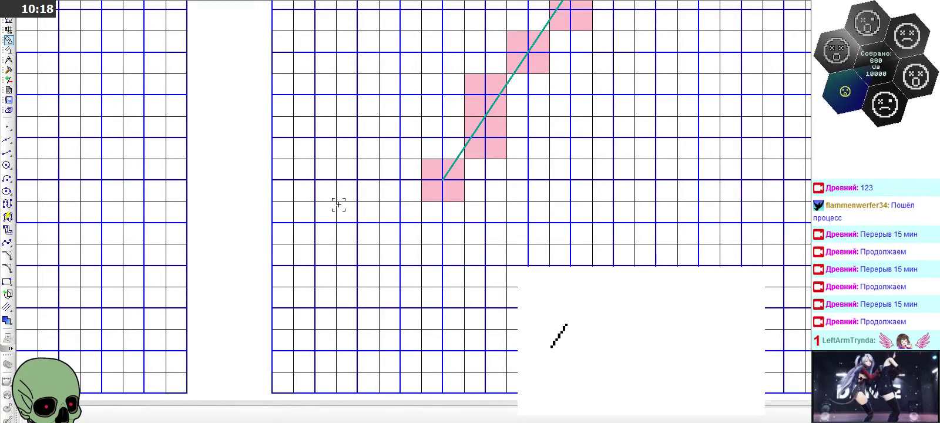
{"action": "scroll", "coordinate": [441, 165], "scroll_direction": "up", "scroll_amount": 3}
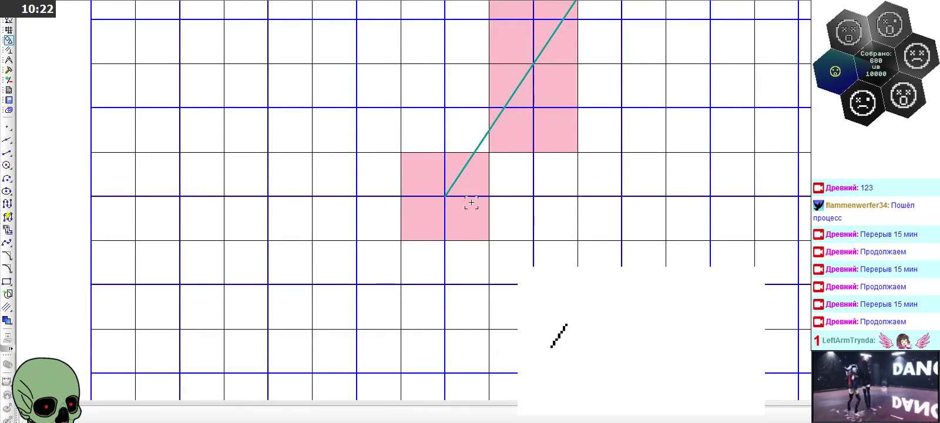
{"action": "scroll", "coordinate": [471, 203], "scroll_direction": "down", "scroll_amount": 2}
{"action": "left_click", "coordinate": [7, 280]}
{"action": "left_click", "coordinate": [446, 416]}
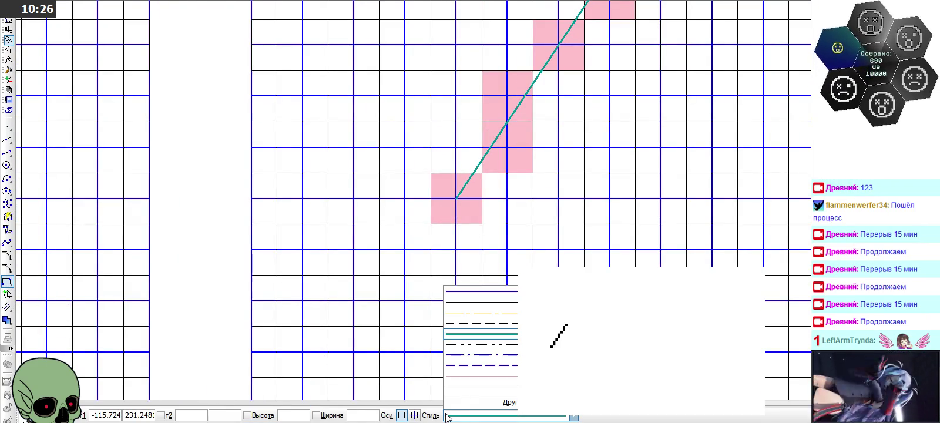
{"action": "left_click", "coordinate": [508, 382]}
{"action": "scroll", "coordinate": [470, 294], "scroll_direction": "down", "scroll_amount": 3}
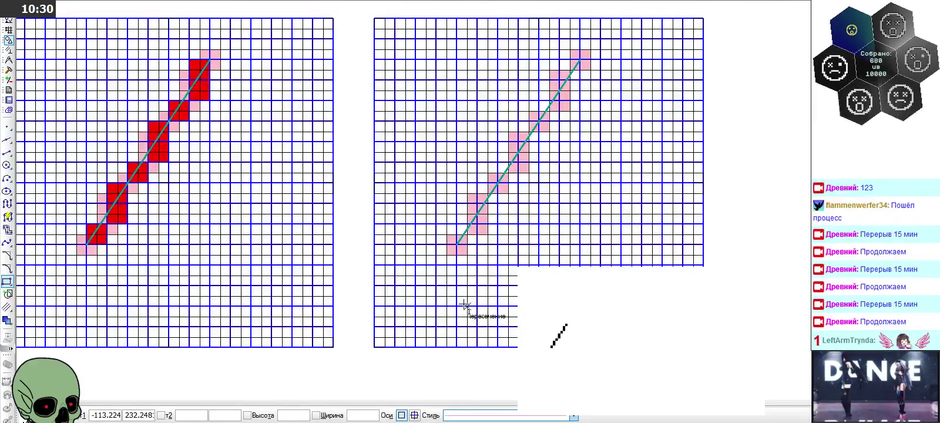
{"action": "left_click", "coordinate": [492, 415]}
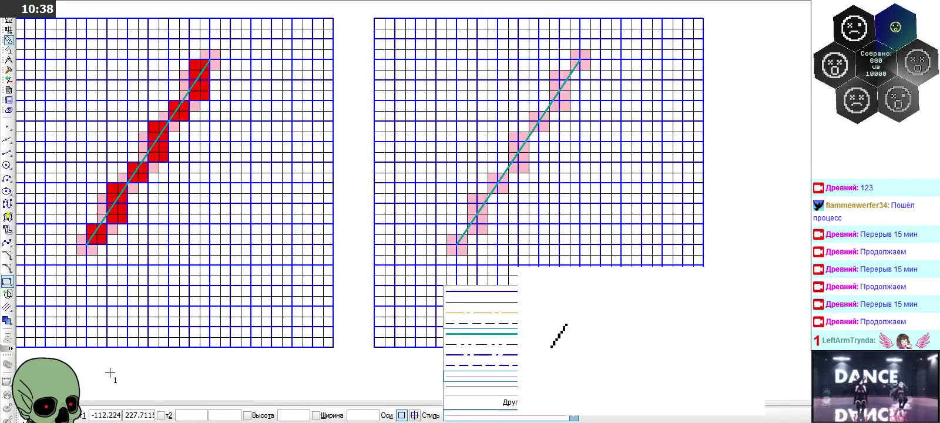
{"action": "key", "text": "Escape"}
{"action": "key", "text": "Escape"}
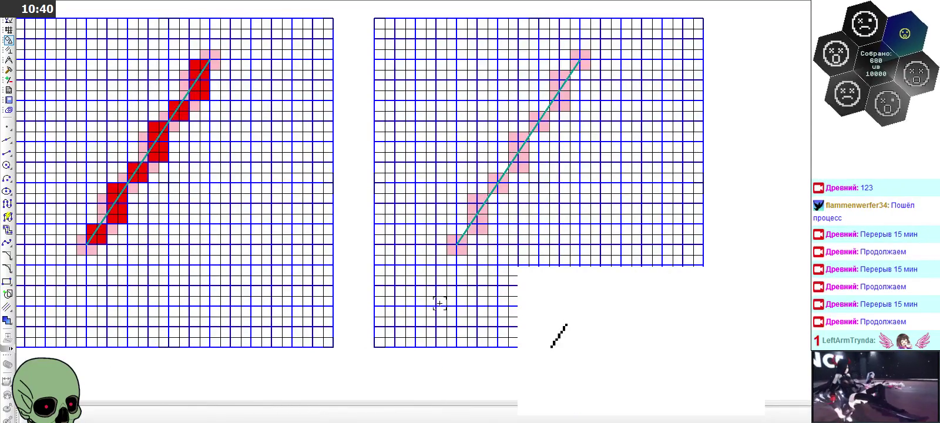
{"action": "scroll", "coordinate": [439, 303], "scroll_direction": "up", "scroll_amount": 1}
{"action": "scroll", "coordinate": [444, 301], "scroll_direction": "up", "scroll_amount": 1}
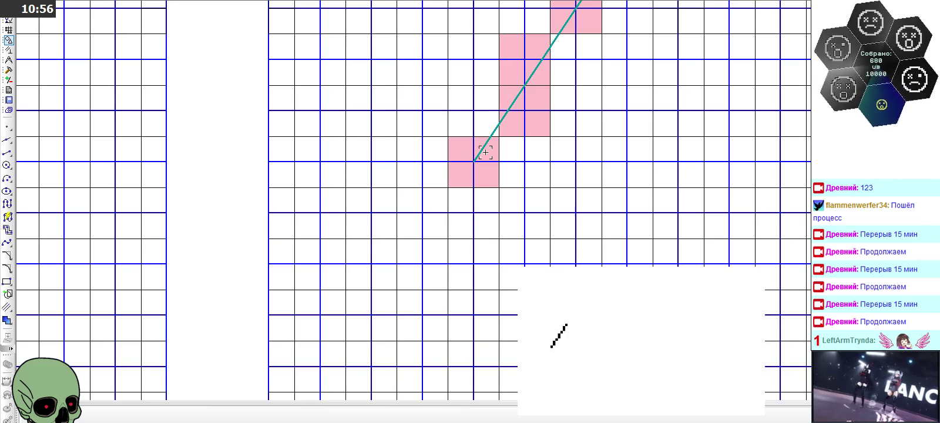
{"action": "scroll", "coordinate": [485, 152], "scroll_direction": "up", "scroll_amount": 3}
Start a rectangle drawn from its centre, with height 0.5 and width 0.5
{"action": "left_click", "coordinate": [7, 152]}
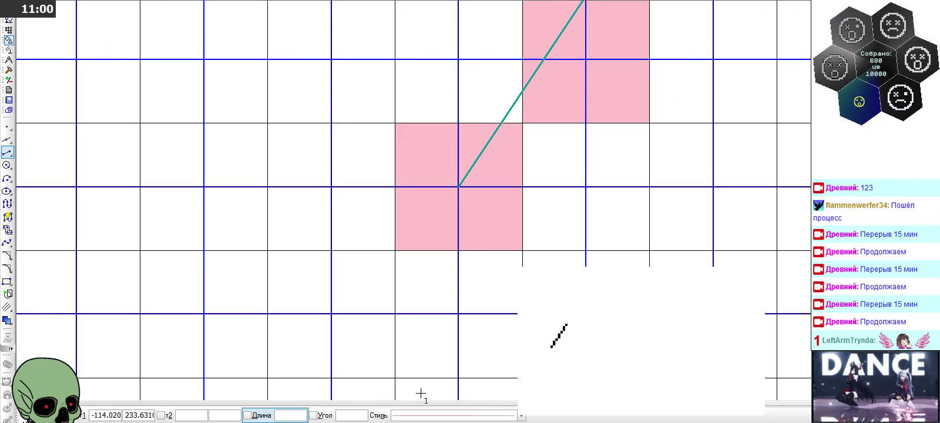
{"action": "left_click", "coordinate": [435, 415]}
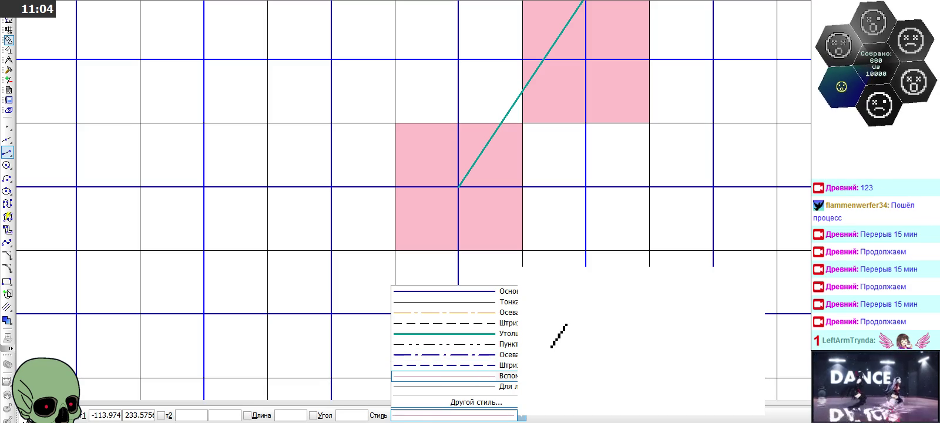
{"action": "left_click", "coordinate": [8, 282]}
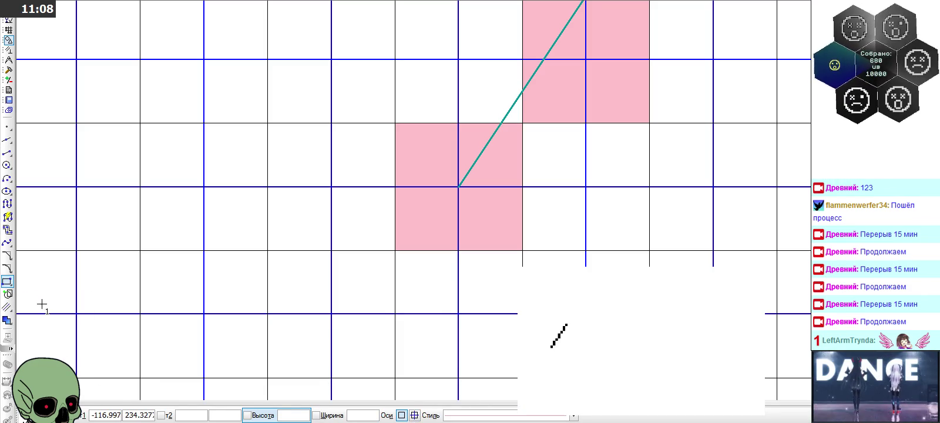
{"action": "left_click_drag", "start_coordinate": [9, 288], "coordinate": [40, 288]}
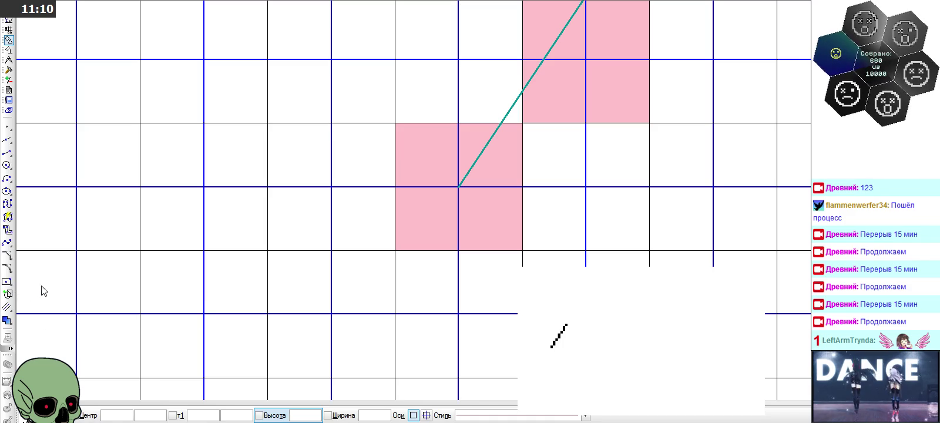
{"action": "left_click", "coordinate": [309, 410]}
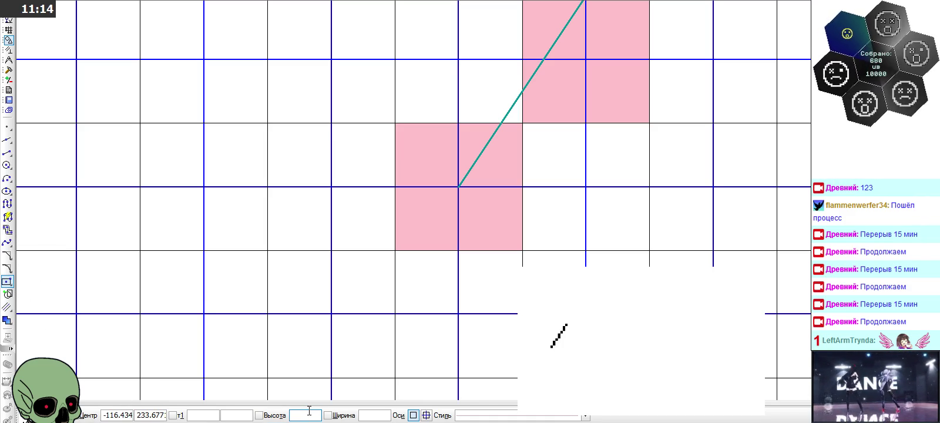
{"action": "left_click", "coordinate": [370, 414]}
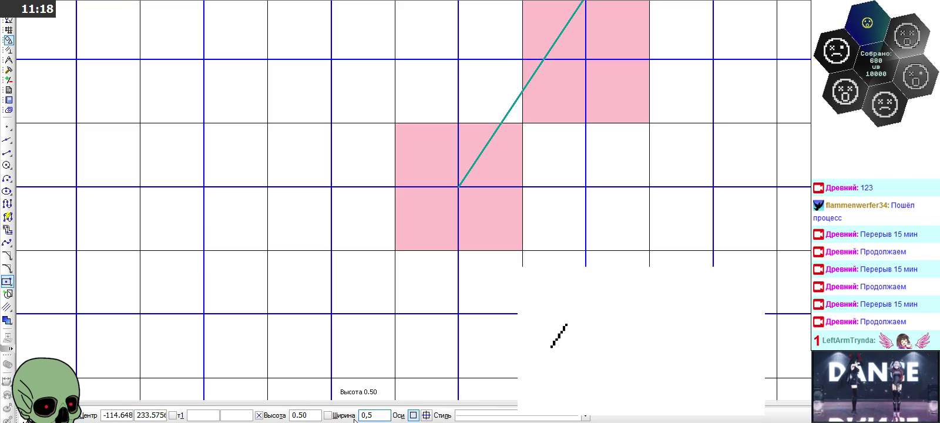
{"action": "key", "text": "Return"}
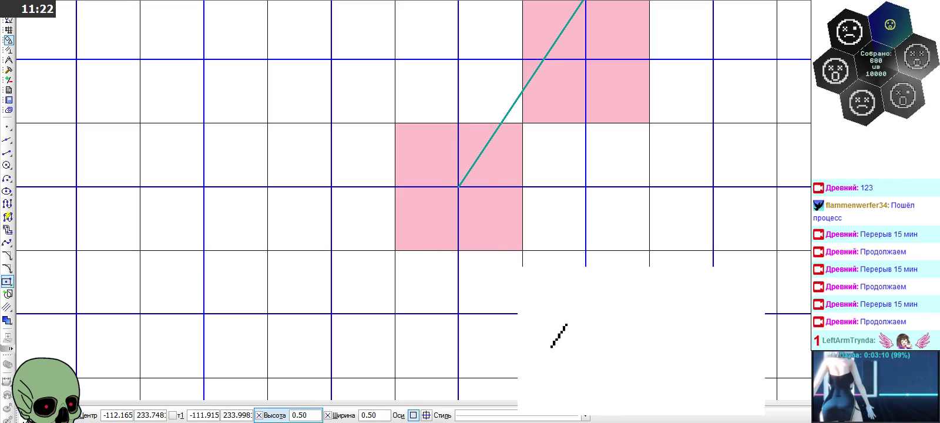
Give the 0.5 × 0.5 square a thin outline style and centre it on the line's lower end
{"action": "left_click", "coordinate": [585, 415]}
{"action": "left_click", "coordinate": [486, 301]}
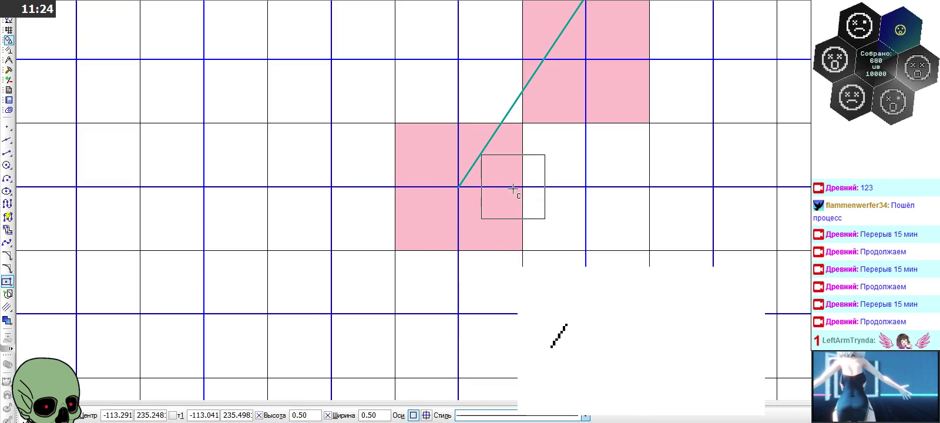
{"action": "scroll", "coordinate": [446, 255], "scroll_direction": "down", "scroll_amount": 2}
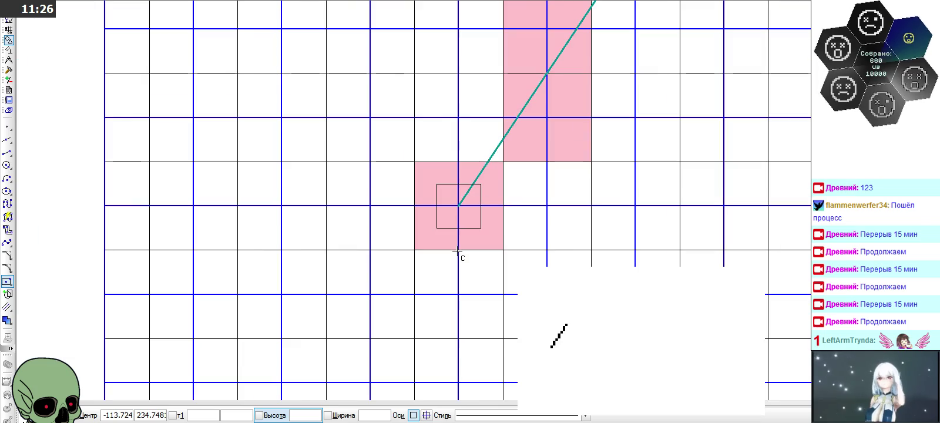
{"action": "scroll", "coordinate": [512, 117], "scroll_direction": "up", "scroll_amount": 3}
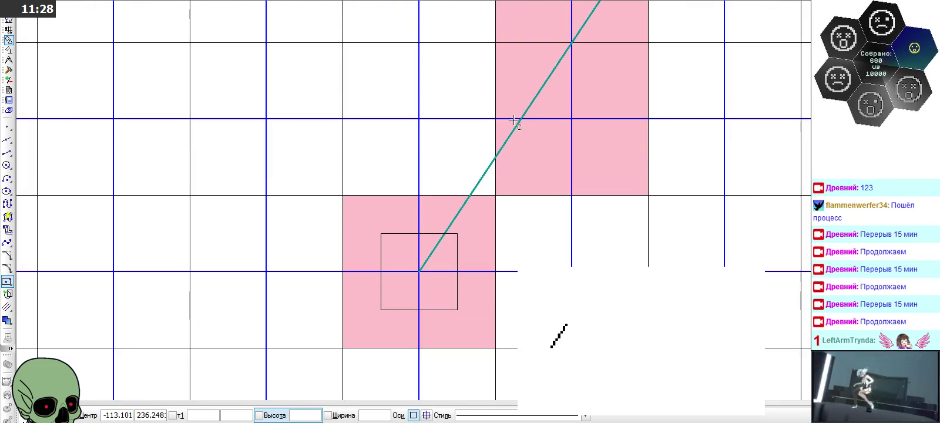
{"action": "left_click", "coordinate": [301, 415]}
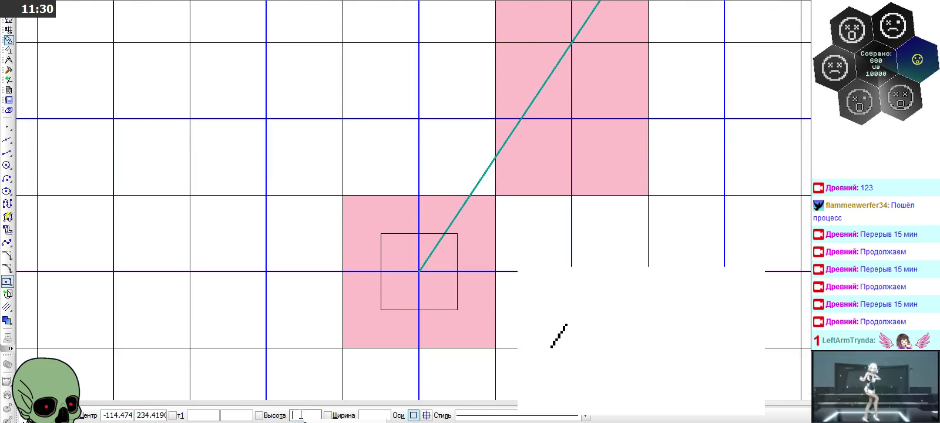
{"action": "type", "text": "0,5"}
{"action": "left_click", "coordinate": [360, 415]}
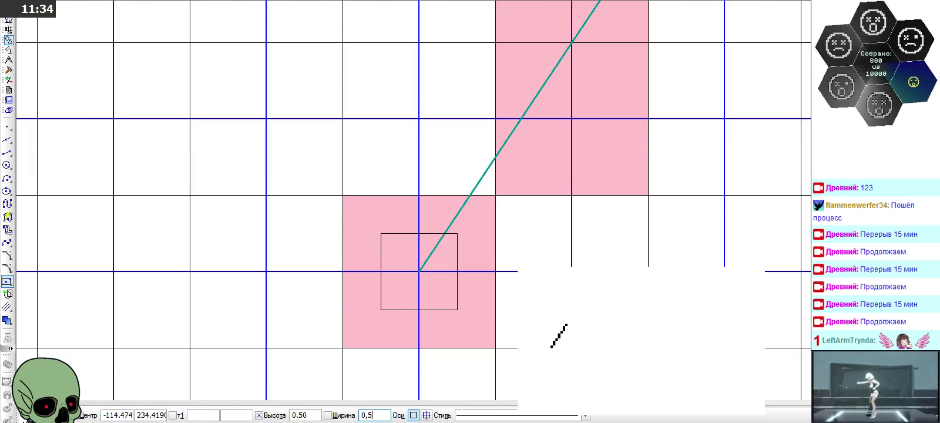
{"action": "key", "text": "Return"}
{"action": "key", "text": "Escape"}
Paste copies of the small square stepping up the diagonal over the pink cells
{"action": "left_click", "coordinate": [383, 234]}
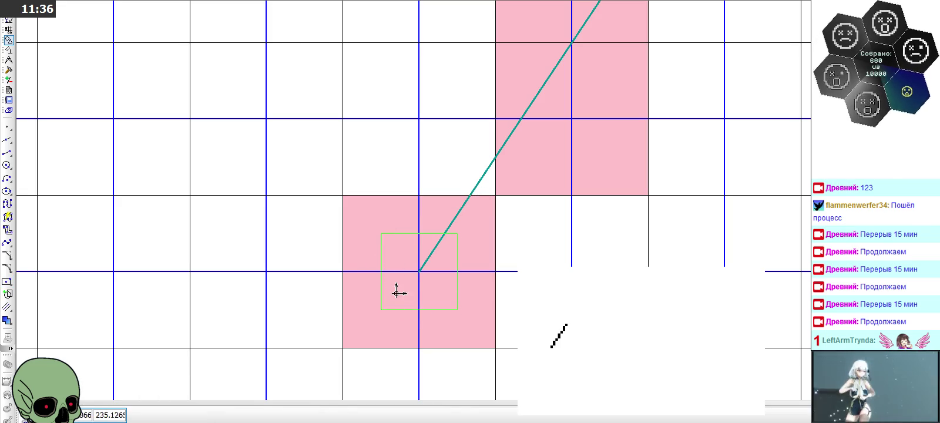
{"action": "key", "text": "ctrl+v"}
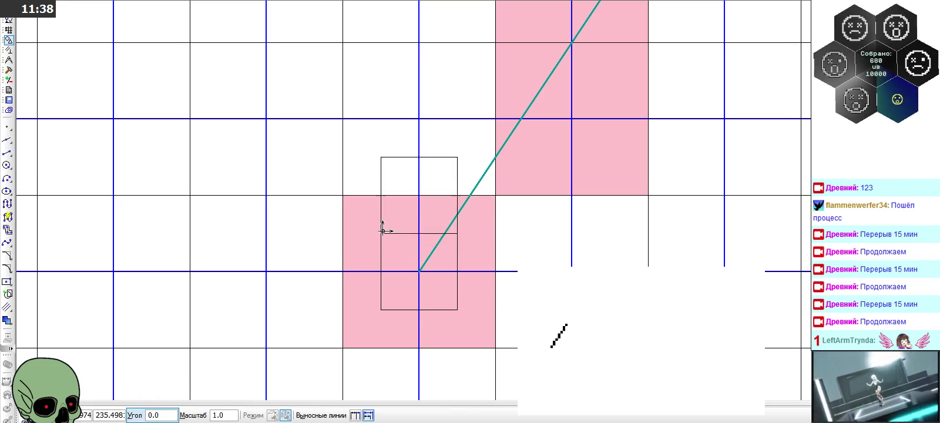
{"action": "left_click", "coordinate": [460, 232]}
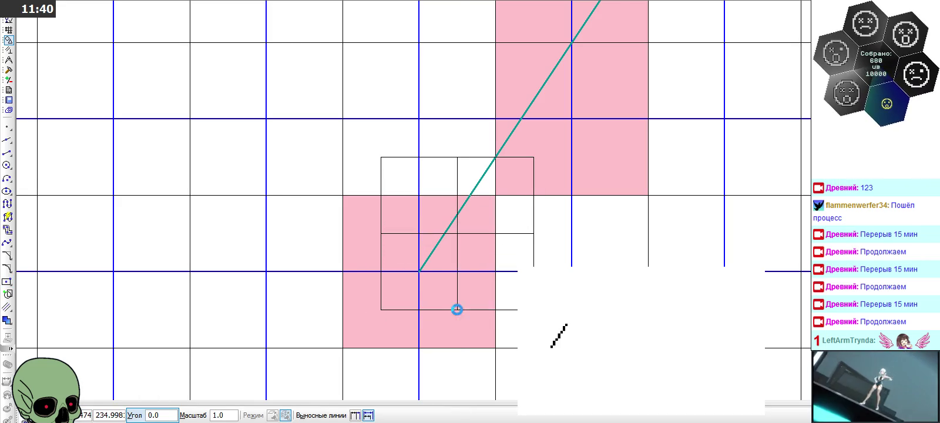
{"action": "left_click", "coordinate": [457, 310]}
{"action": "scroll", "coordinate": [382, 337], "scroll_direction": "down", "scroll_amount": 3}
{"action": "left_click", "coordinate": [424, 235]}
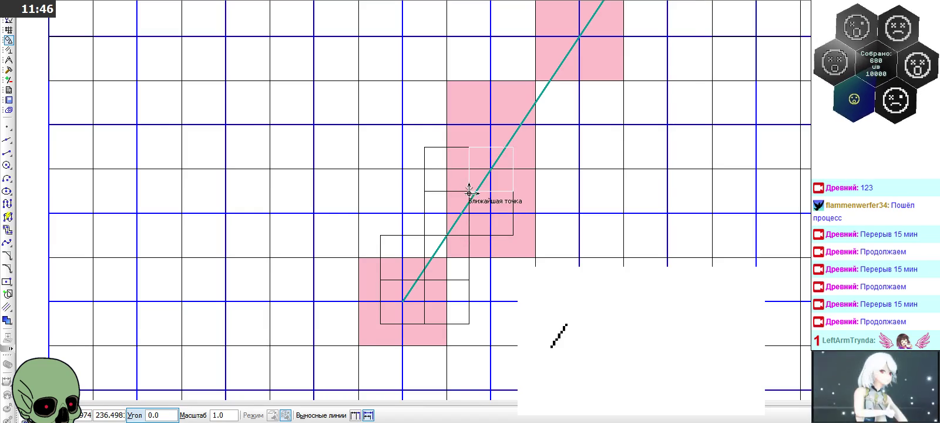
{"action": "left_click", "coordinate": [424, 147]}
{"action": "left_click", "coordinate": [469, 147]}
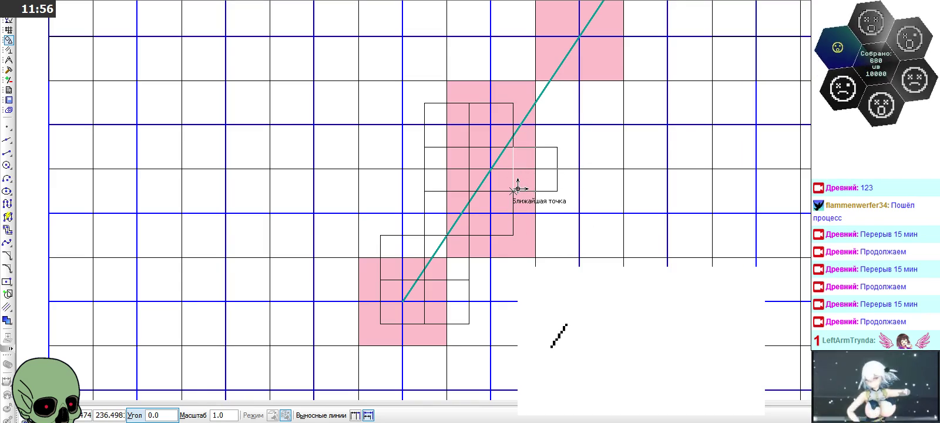
{"action": "left_click", "coordinate": [513, 147]}
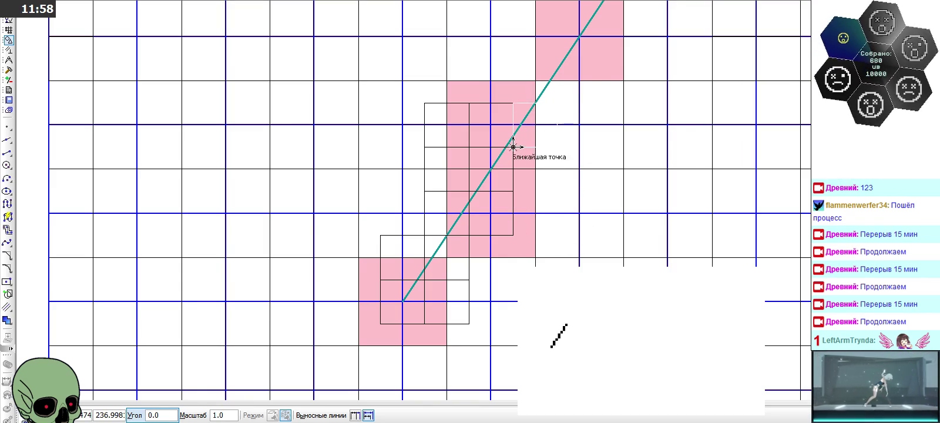
{"action": "left_click", "coordinate": [468, 102]}
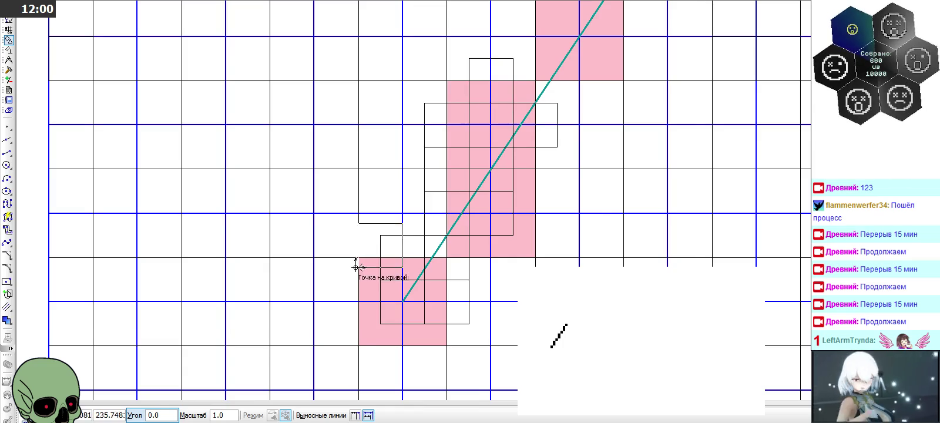
{"action": "key", "text": "Escape"}
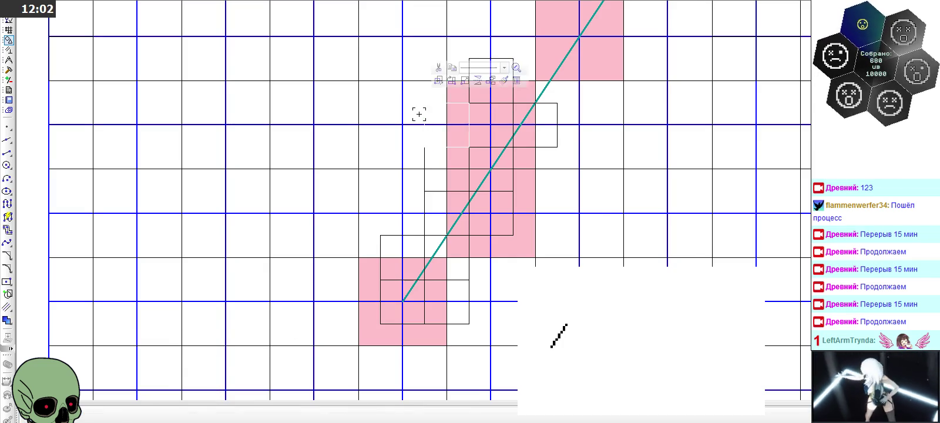
Delete two misplaced squares, undo the deletion, and select the topmost square
{"action": "scroll", "coordinate": [390, 180], "scroll_direction": "down", "scroll_amount": 1}
{"action": "left_click", "coordinate": [434, 152]}
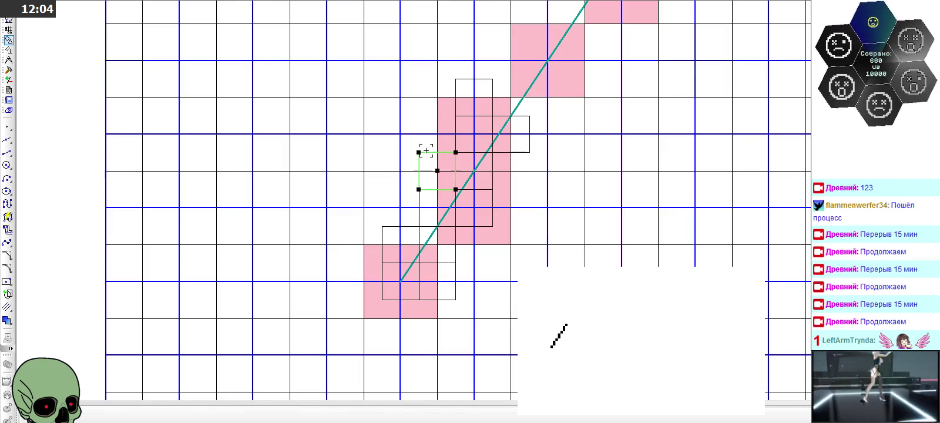
{"action": "key", "text": "Delete"}
{"action": "left_click", "coordinate": [454, 296]}
{"action": "key", "text": "Delete"}
{"action": "scroll", "coordinate": [432, 287], "scroll_direction": "up", "scroll_amount": 1}
{"action": "key", "text": "ctrl+z"}
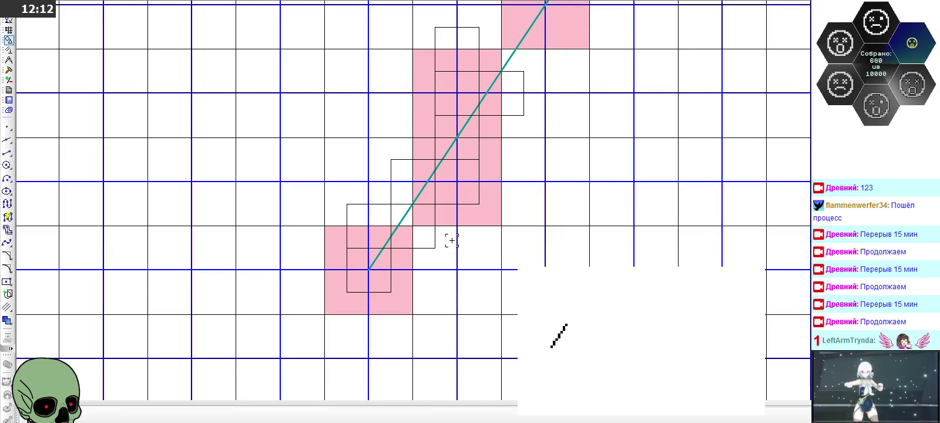
{"action": "scroll", "coordinate": [452, 241], "scroll_direction": "down", "scroll_amount": 1}
{"action": "left_click", "coordinate": [434, 75]}
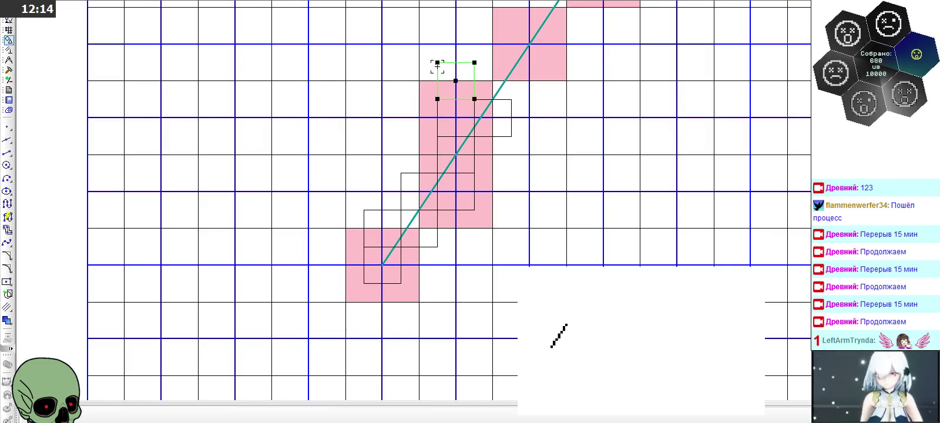
Delete the topmost square and paste new square copies climbing the diagonal
{"action": "key", "text": "Delete"}
{"action": "scroll", "coordinate": [434, 75], "scroll_direction": "down", "scroll_amount": 1}
{"action": "scroll", "coordinate": [407, 130], "scroll_direction": "up", "scroll_amount": 2}
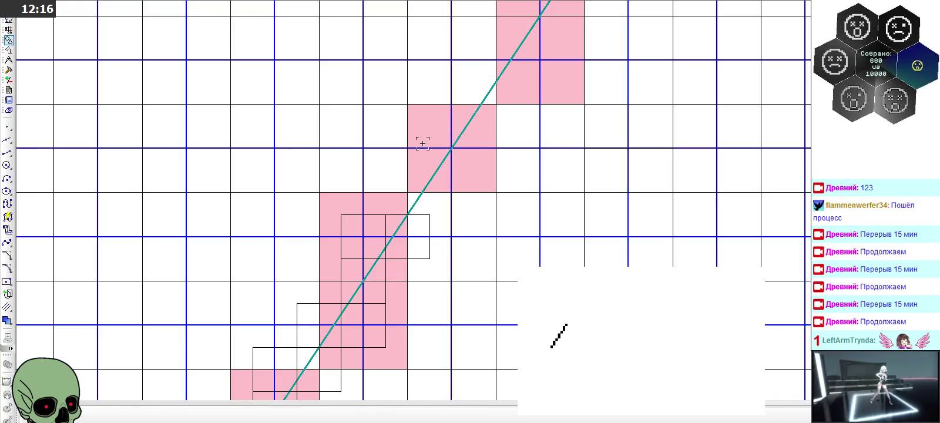
{"action": "key", "text": "ctrl+v"}
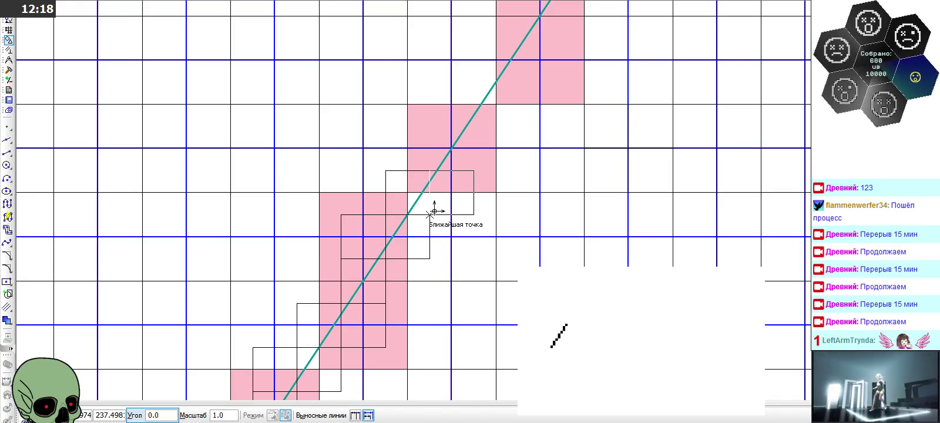
{"action": "left_click", "coordinate": [429, 169]}
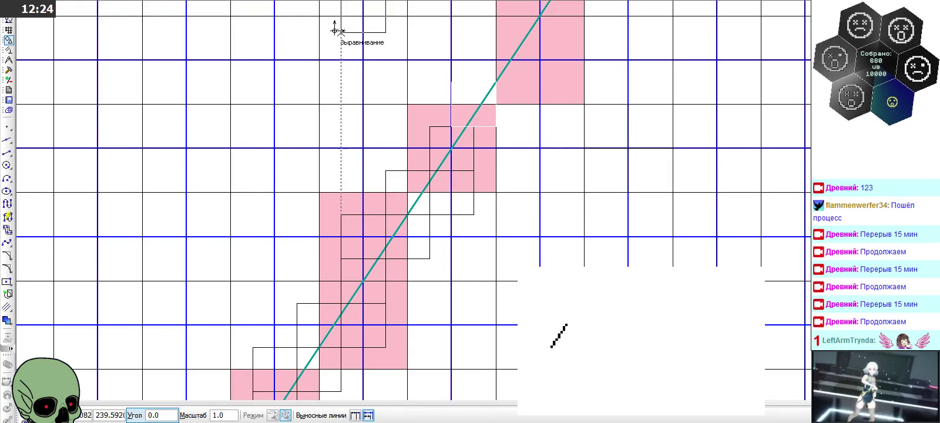
{"action": "left_click", "coordinate": [425, 122]}
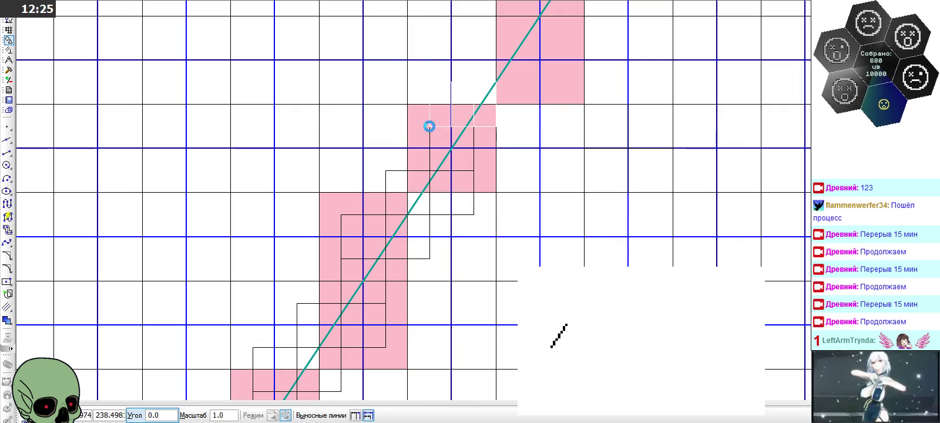
{"action": "left_click", "coordinate": [474, 126]}
{"action": "left_click", "coordinate": [473, 80]}
{"action": "left_click", "coordinate": [522, 80]}
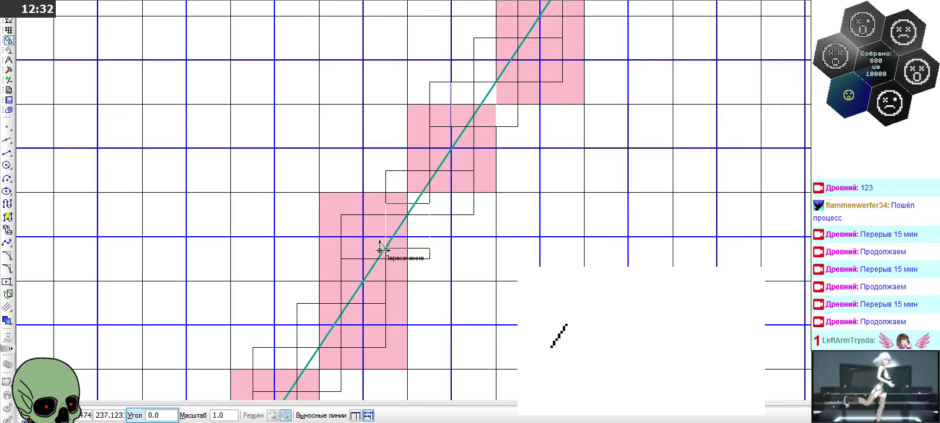
{"action": "scroll", "coordinate": [380, 249], "scroll_direction": "down", "scroll_amount": 1}
{"action": "scroll", "coordinate": [525, 50], "scroll_direction": "up", "scroll_amount": 2}
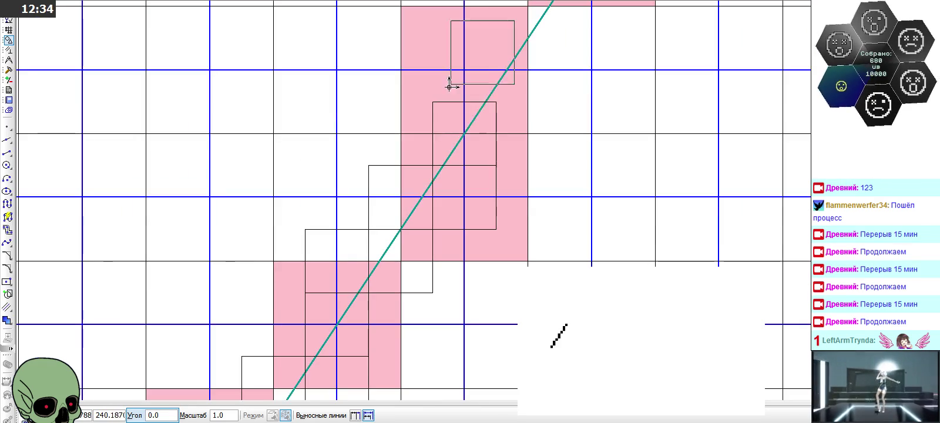
Paste more square copies on both sides of the line toward its upper end
{"action": "left_click", "coordinate": [433, 102]}
{"action": "left_click", "coordinate": [495, 102]}
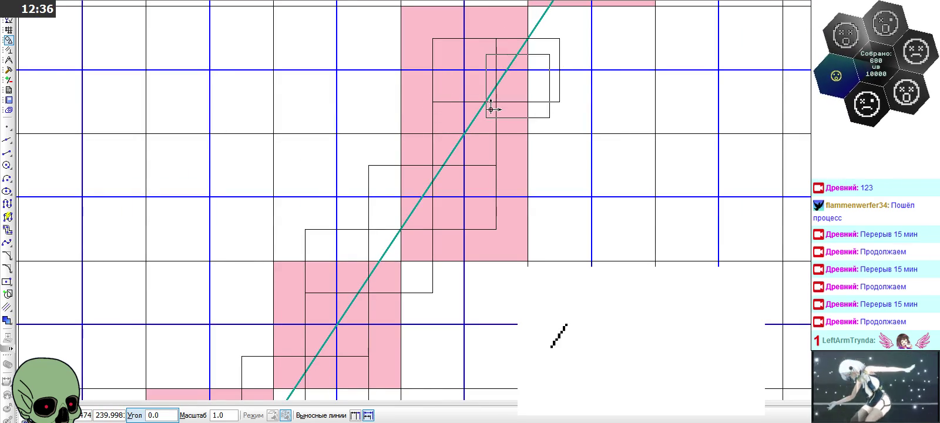
{"action": "scroll", "coordinate": [491, 110], "scroll_direction": "down", "scroll_amount": 2}
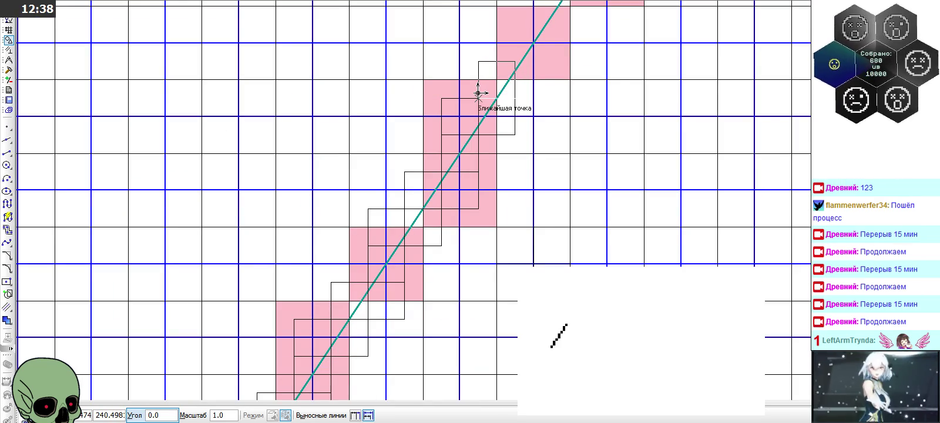
{"action": "left_click", "coordinate": [515, 98]}
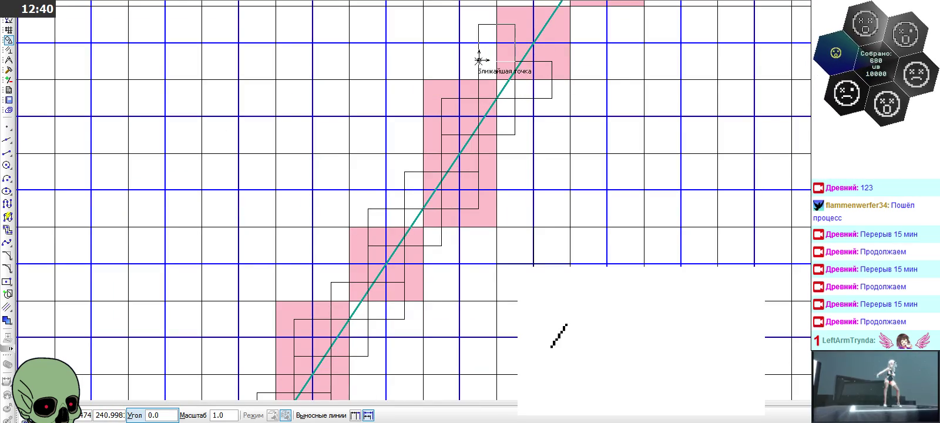
{"action": "left_click", "coordinate": [515, 61]}
{"action": "scroll", "coordinate": [511, 83], "scroll_direction": "down", "scroll_amount": 2}
{"action": "scroll", "coordinate": [540, 36], "scroll_direction": "up", "scroll_amount": 3}
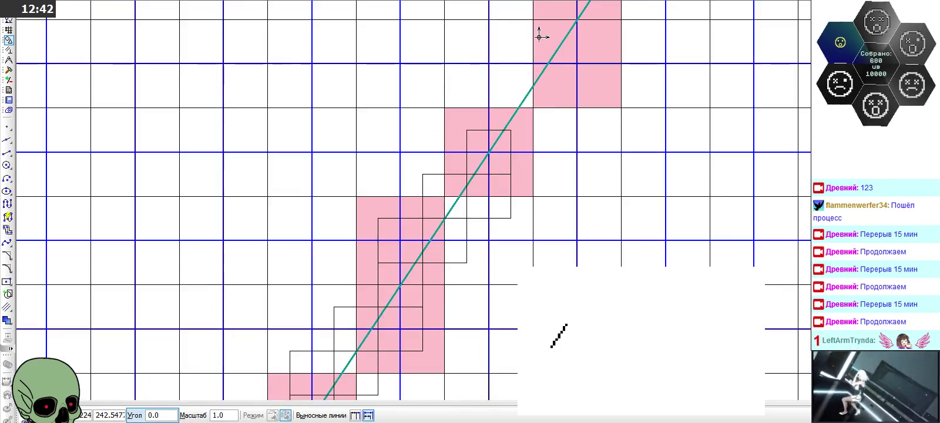
{"action": "scroll", "coordinate": [539, 36], "scroll_direction": "up", "scroll_amount": 2}
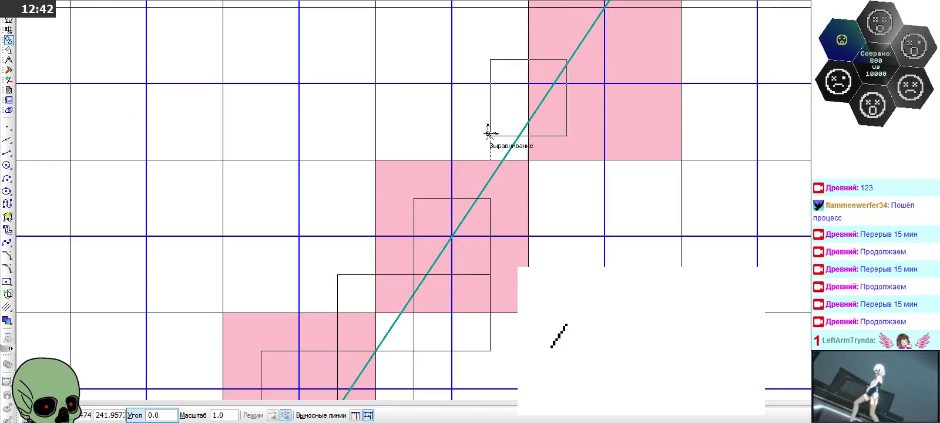
{"action": "left_click", "coordinate": [418, 197]}
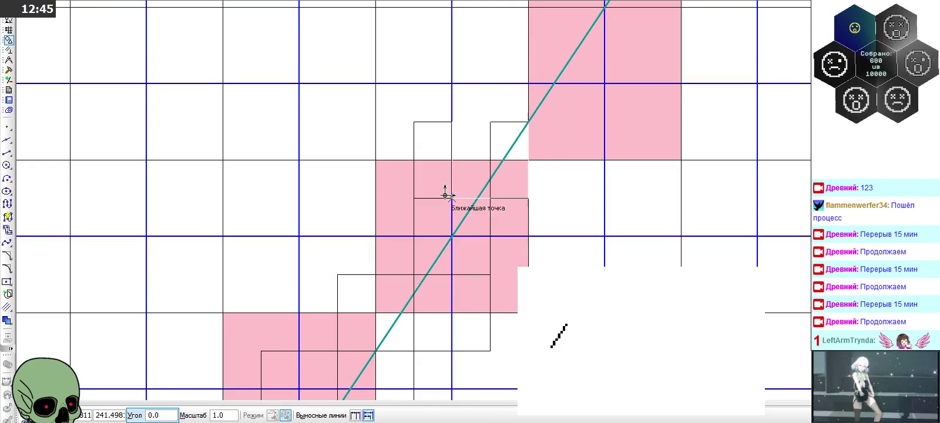
{"action": "left_click", "coordinate": [494, 199]}
{"action": "left_click", "coordinate": [491, 121]}
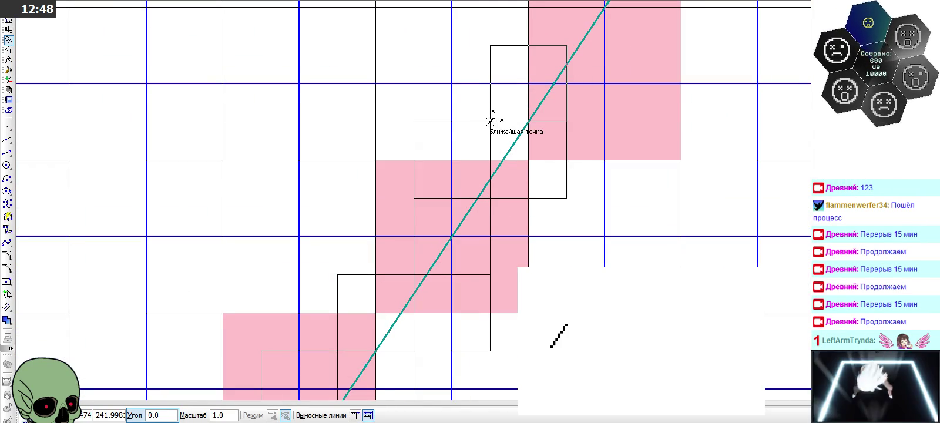
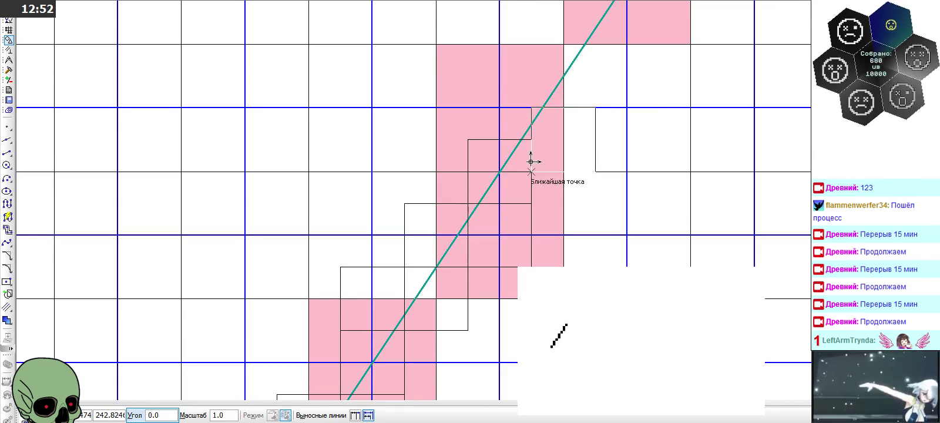
Paste square outlines along the teal diagonal line in the right-hand grid
{"action": "left_click", "coordinate": [469, 136]}
{"action": "left_click", "coordinate": [536, 140]}
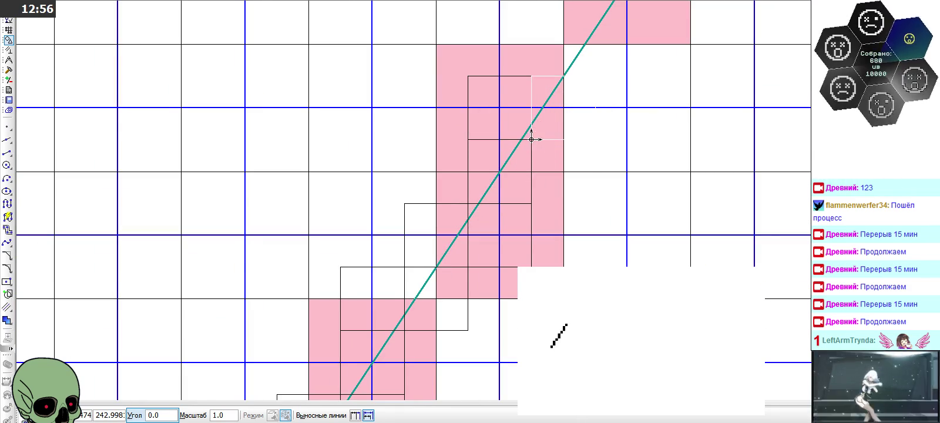
{"action": "scroll", "coordinate": [453, 281], "scroll_direction": "down", "scroll_amount": 2}
{"action": "scroll", "coordinate": [522, 168], "scroll_direction": "up", "scroll_amount": 2}
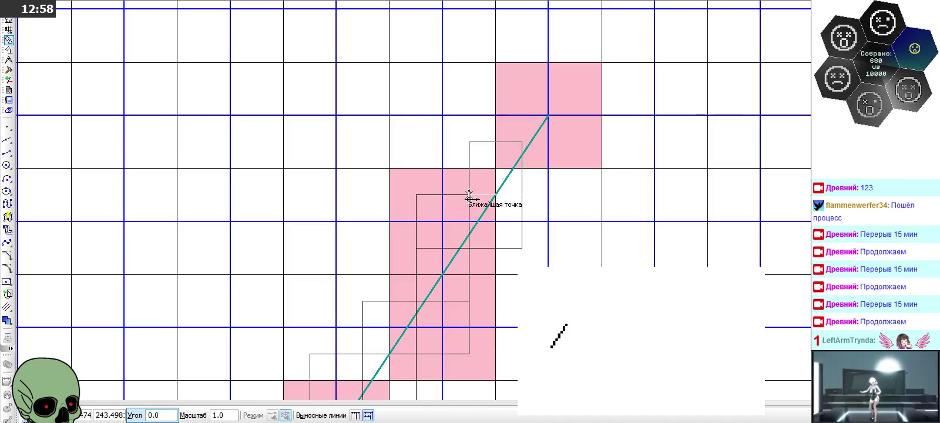
{"action": "left_click", "coordinate": [521, 195]}
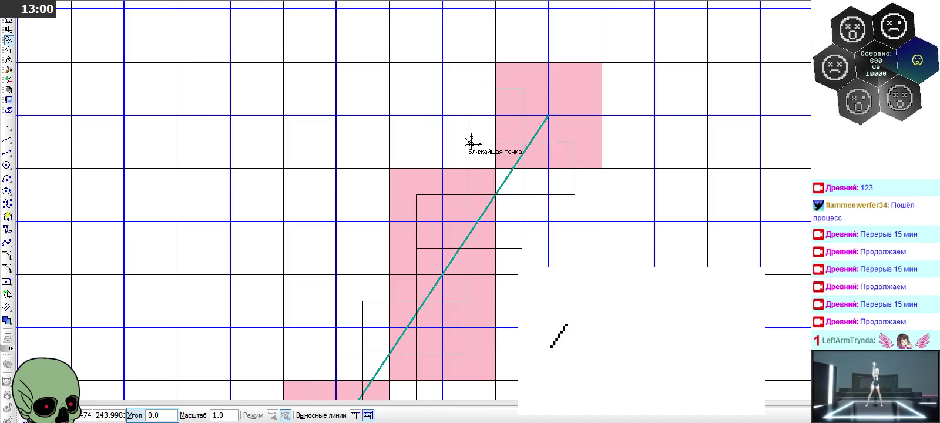
Zoom out to view all three grids
{"action": "scroll", "coordinate": [580, 89], "scroll_direction": "down", "scroll_amount": 2}
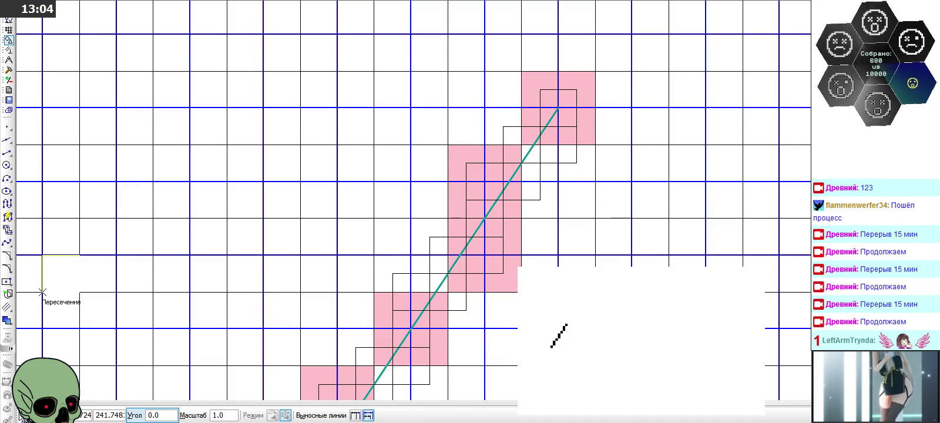
{"action": "scroll", "coordinate": [373, 110], "scroll_direction": "down", "scroll_amount": 3}
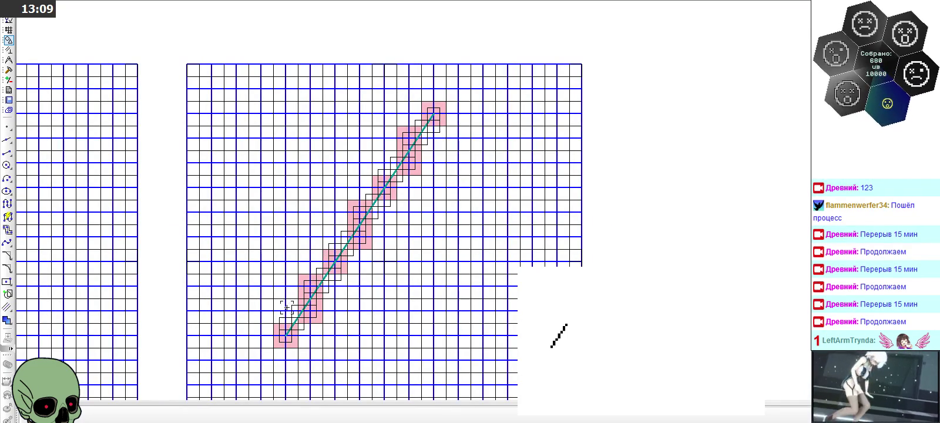
{"action": "scroll", "coordinate": [319, 214], "scroll_direction": "up", "scroll_amount": 2}
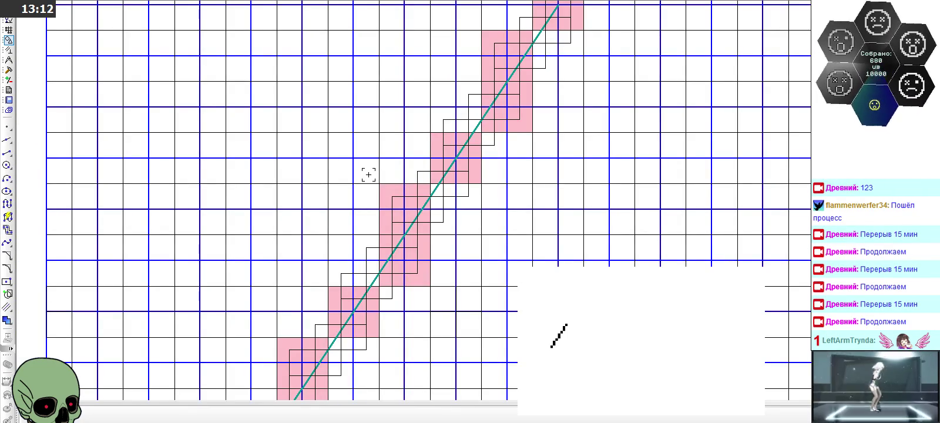
{"action": "scroll", "coordinate": [415, 130], "scroll_direction": "down", "scroll_amount": 3}
{"action": "scroll", "coordinate": [373, 224], "scroll_direction": "up", "scroll_amount": 3}
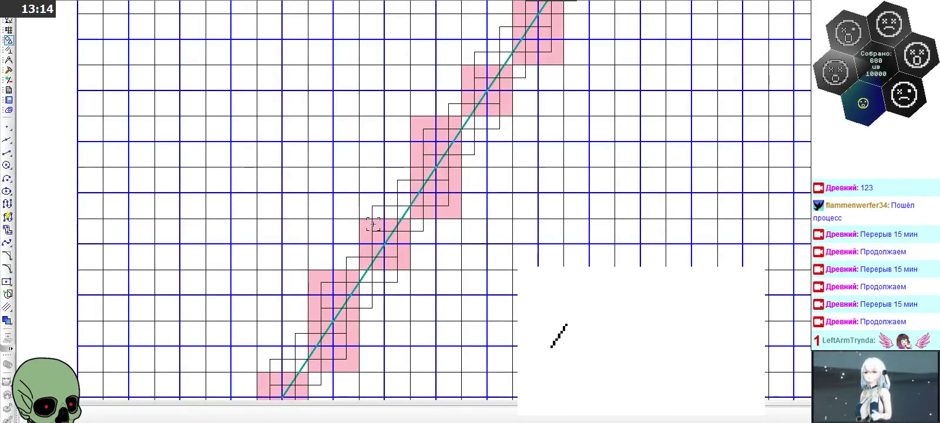
{"action": "scroll", "coordinate": [394, 179], "scroll_direction": "down", "scroll_amount": 1}
{"action": "scroll", "coordinate": [276, 354], "scroll_direction": "up", "scroll_amount": 1}
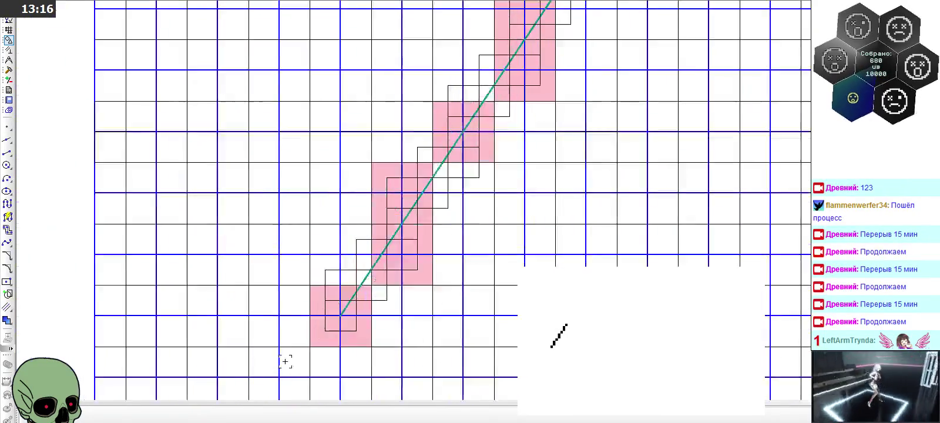
{"action": "scroll", "coordinate": [305, 340], "scroll_direction": "up", "scroll_amount": 1}
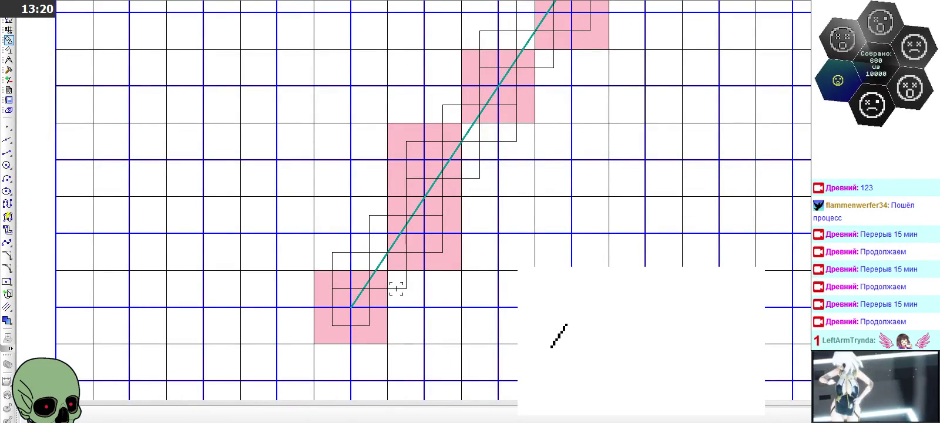
{"action": "scroll", "coordinate": [430, 240], "scroll_direction": "down", "scroll_amount": 2}
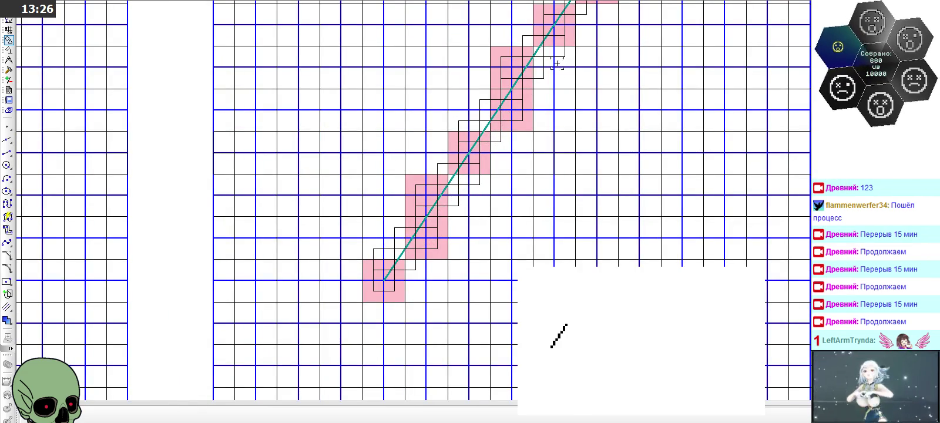
{"action": "scroll", "coordinate": [557, 63], "scroll_direction": "down", "scroll_amount": 1}
{"action": "scroll", "coordinate": [555, 76], "scroll_direction": "down", "scroll_amount": 1}
{"action": "scroll", "coordinate": [553, 89], "scroll_direction": "down", "scroll_amount": 1}
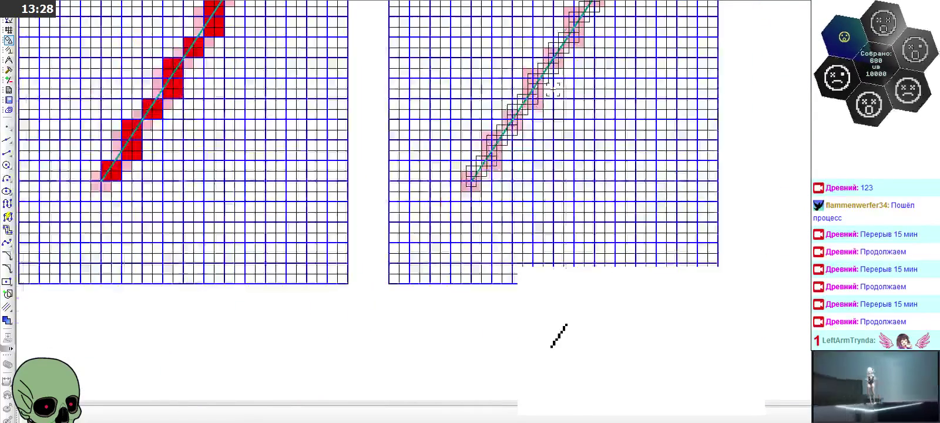
{"action": "scroll", "coordinate": [553, 89], "scroll_direction": "down", "scroll_amount": 1}
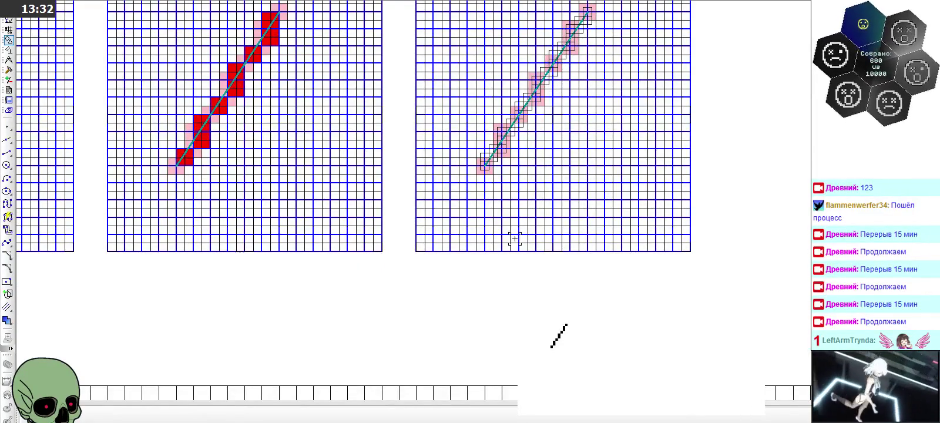
{"action": "scroll", "coordinate": [549, 64], "scroll_direction": "down", "scroll_amount": 1}
{"action": "scroll", "coordinate": [544, 82], "scroll_direction": "up", "scroll_amount": 1}
{"action": "scroll", "coordinate": [532, 147], "scroll_direction": "up", "scroll_amount": 1}
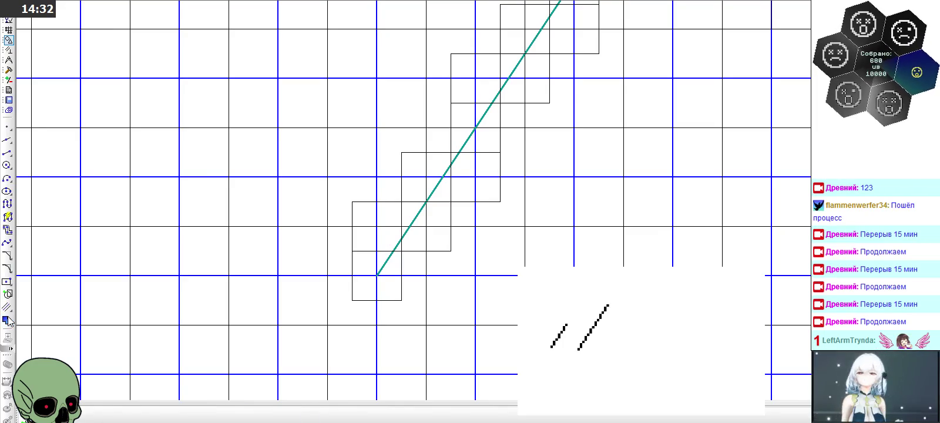
Fill the cells at the teal line's lower end with pink
{"action": "left_click", "coordinate": [8, 320]}
{"action": "left_click", "coordinate": [172, 415]}
{"action": "left_click", "coordinate": [139, 374]}
{"action": "left_click", "coordinate": [367, 289]}
{"action": "left_click", "coordinate": [392, 270]}
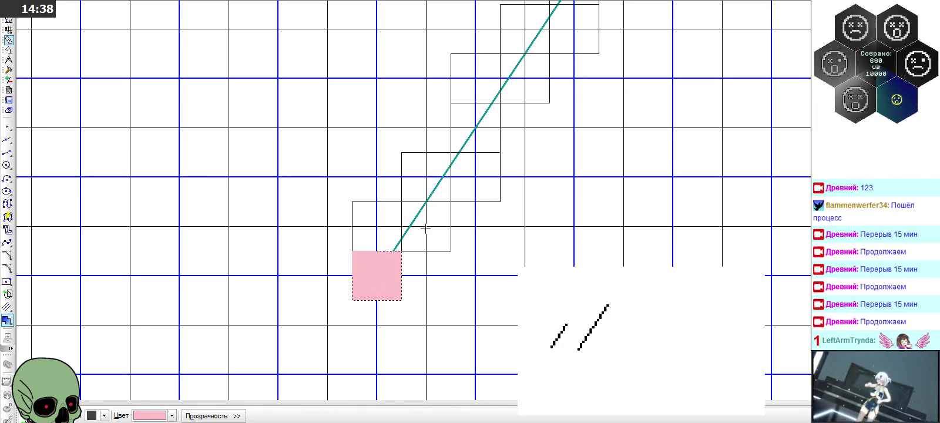
{"action": "left_click", "coordinate": [411, 215]}
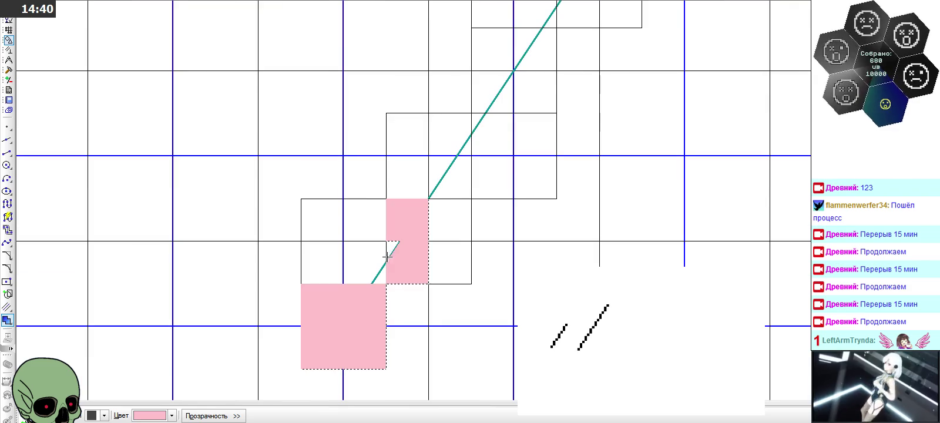
{"action": "left_click", "coordinate": [428, 176]}
{"action": "left_click", "coordinate": [422, 141]}
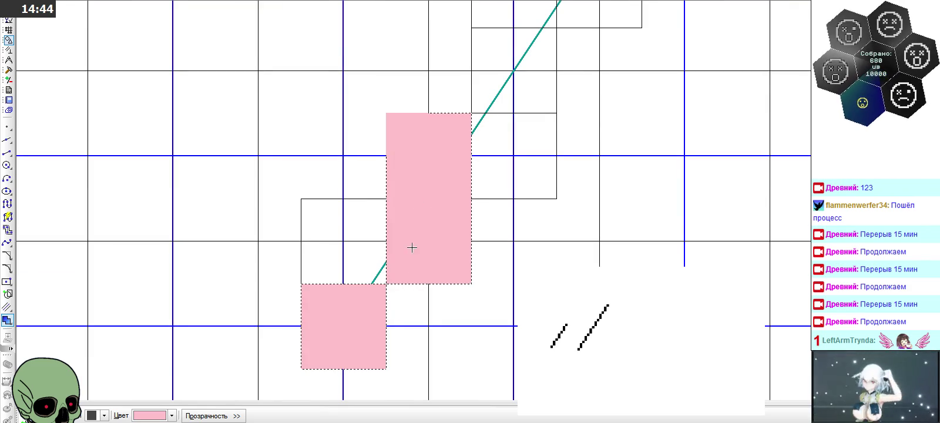
Fill the next four-cell block along the teal line pink
{"action": "scroll", "coordinate": [407, 287], "scroll_direction": "down", "scroll_amount": 2}
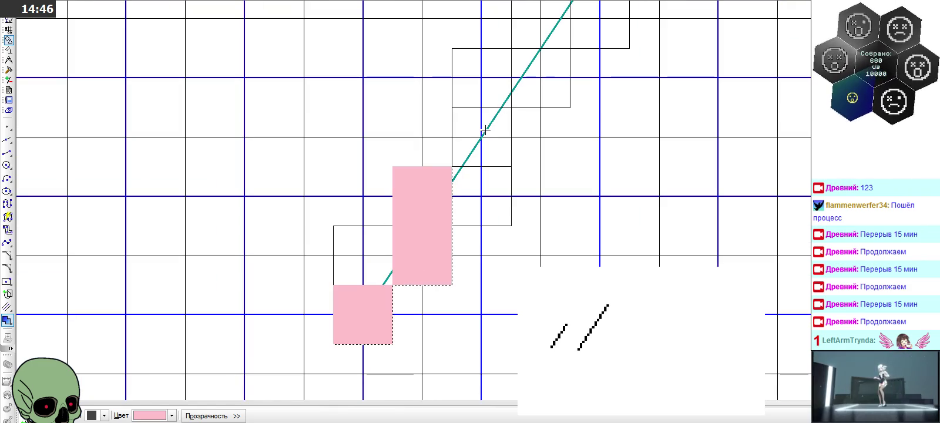
{"action": "left_click", "coordinate": [496, 151]}
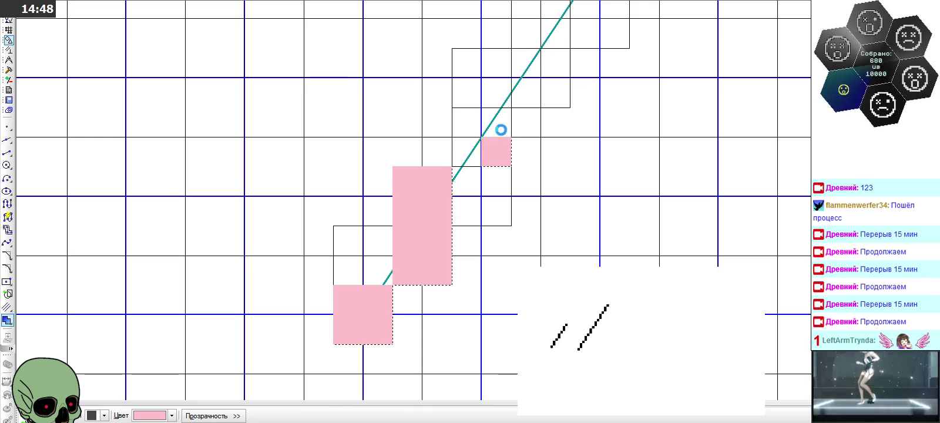
{"action": "left_click", "coordinate": [499, 129]}
{"action": "left_click", "coordinate": [474, 120]}
{"action": "left_click", "coordinate": [474, 157]}
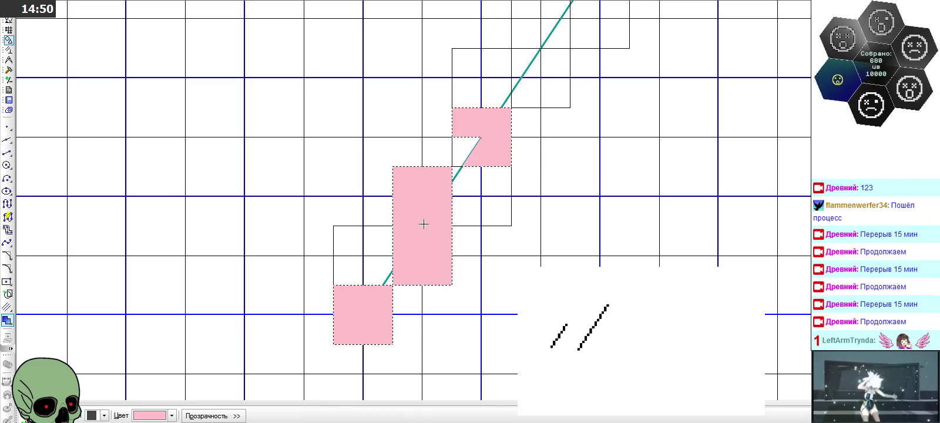
{"action": "scroll", "coordinate": [394, 263], "scroll_direction": "down", "scroll_amount": 1}
{"action": "scroll", "coordinate": [507, 106], "scroll_direction": "up", "scroll_amount": 2}
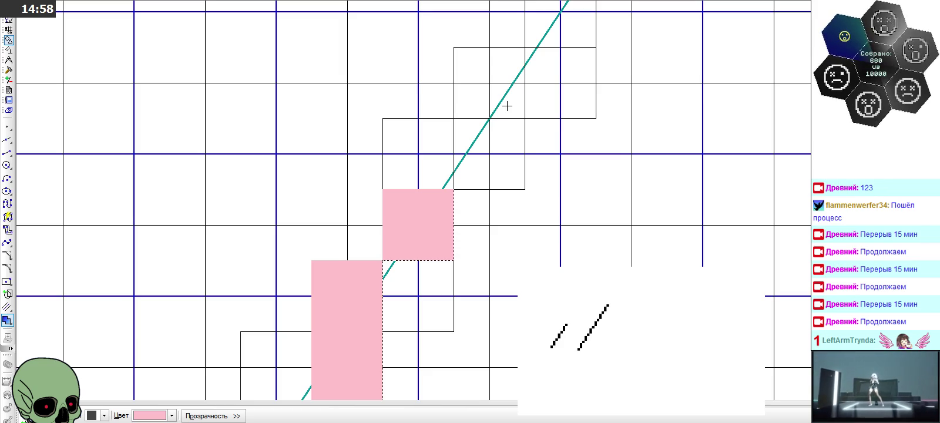
{"action": "scroll", "coordinate": [507, 105], "scroll_direction": "down", "scroll_amount": 2}
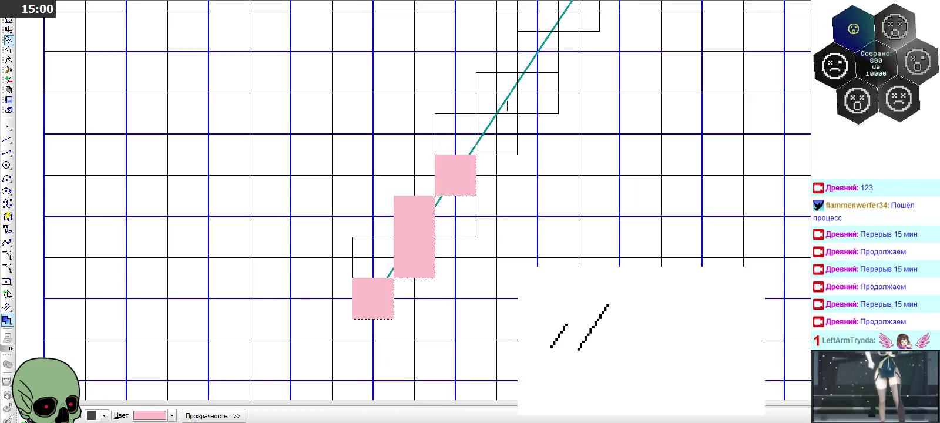
{"action": "scroll", "coordinate": [505, 106], "scroll_direction": "down", "scroll_amount": 1}
{"action": "scroll", "coordinate": [505, 107], "scroll_direction": "down", "scroll_amount": 2}
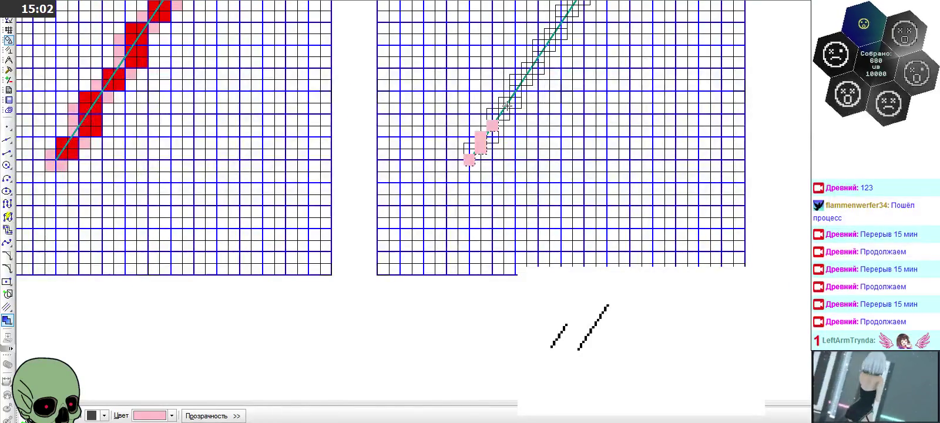
Fill the cells right of the teal line and above the top pink square pink
{"action": "scroll", "coordinate": [505, 102], "scroll_direction": "up", "scroll_amount": 1}
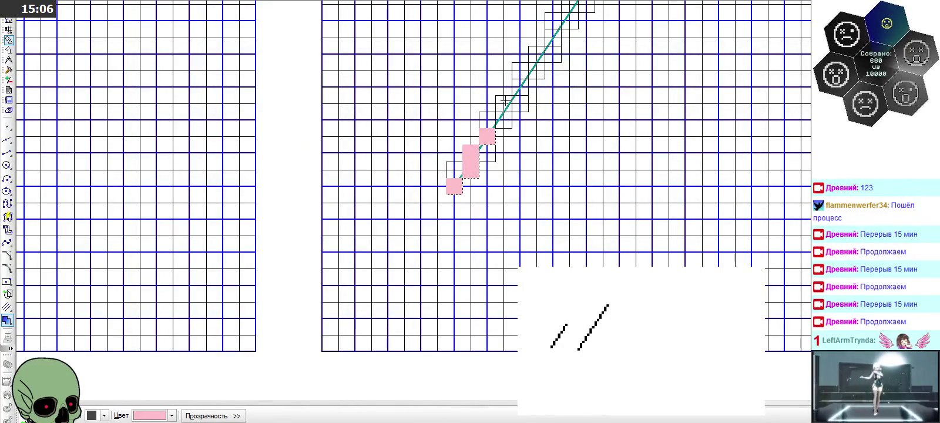
{"action": "scroll", "coordinate": [504, 103], "scroll_direction": "up", "scroll_amount": 2}
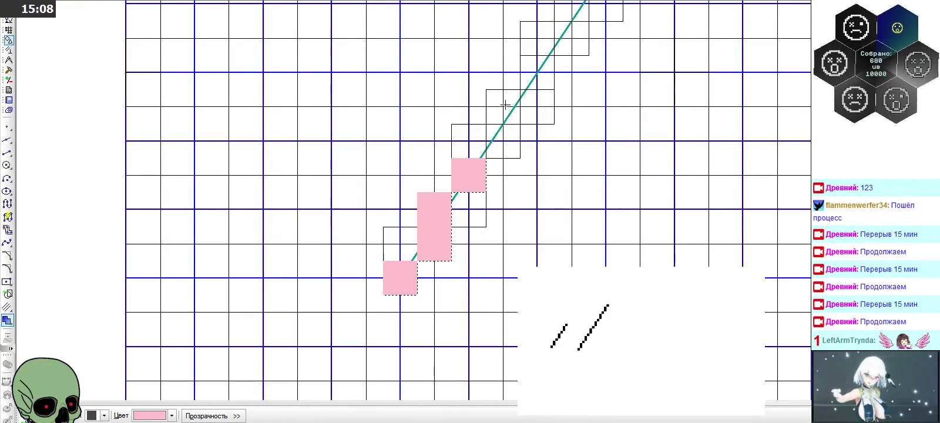
{"action": "scroll", "coordinate": [513, 132], "scroll_direction": "up", "scroll_amount": 1}
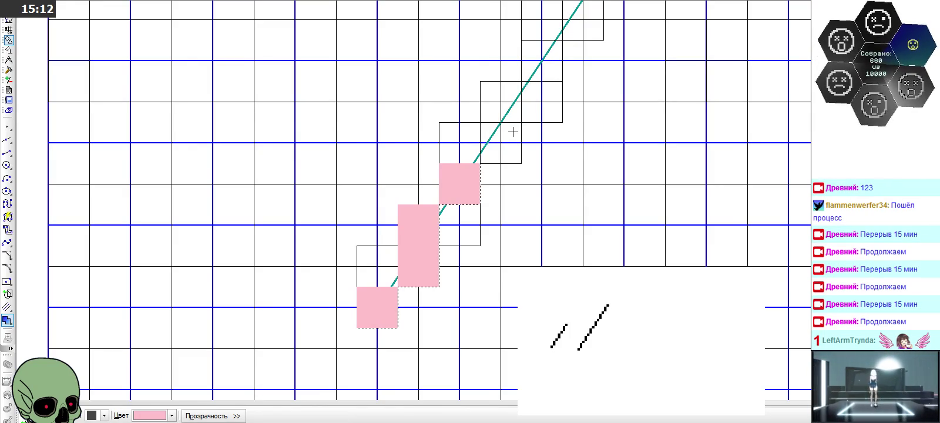
{"action": "left_click", "coordinate": [491, 149]}
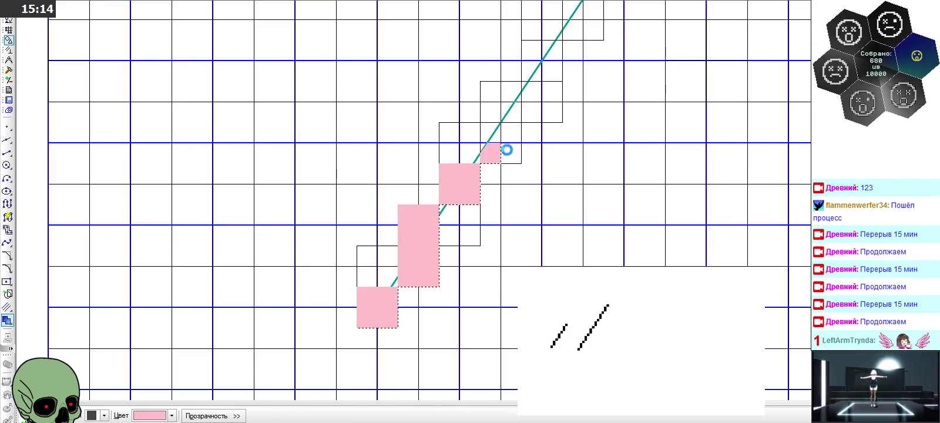
{"action": "left_click", "coordinate": [506, 148]}
{"action": "scroll", "coordinate": [507, 125], "scroll_direction": "up", "scroll_amount": 3}
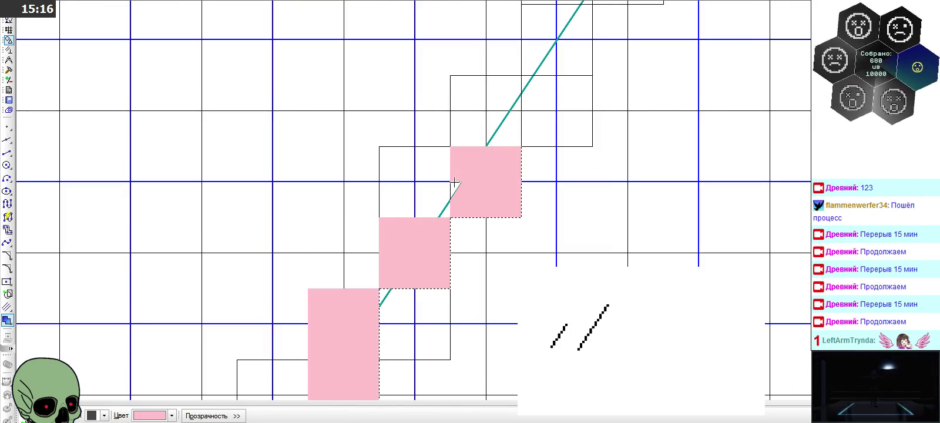
{"action": "left_click", "coordinate": [508, 143]}
{"action": "left_click", "coordinate": [472, 125]}
{"action": "left_click", "coordinate": [481, 90]}
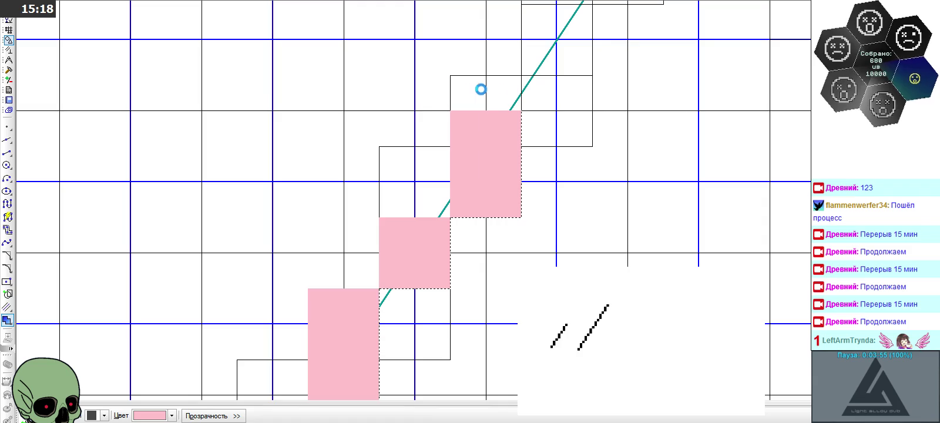
{"action": "left_click", "coordinate": [515, 104]}
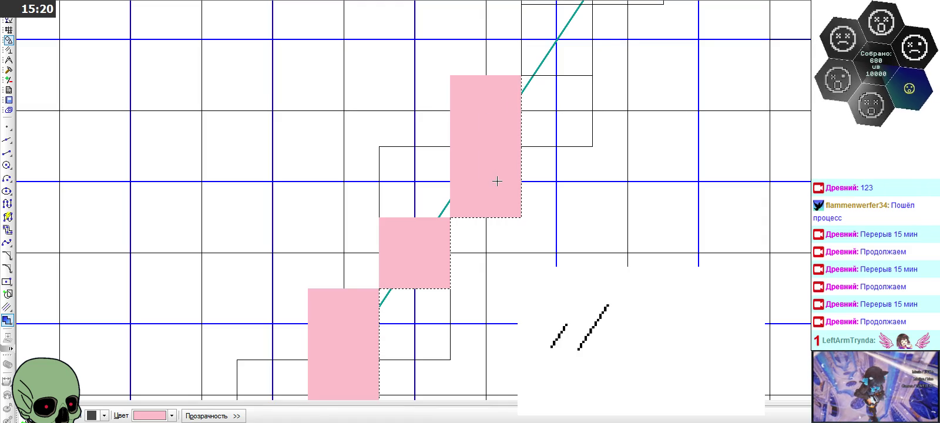
Fill the remaining cell right of the teal line and the top cell pink
{"action": "scroll", "coordinate": [497, 181], "scroll_direction": "down", "scroll_amount": 2}
{"action": "scroll", "coordinate": [551, 77], "scroll_direction": "up", "scroll_amount": 3}
{"action": "left_click", "coordinate": [522, 119]}
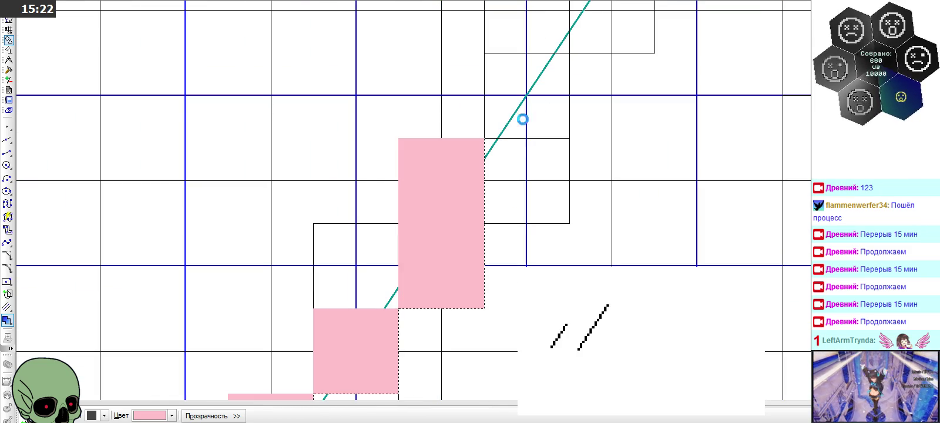
{"action": "left_click", "coordinate": [496, 89]}
{"action": "left_click", "coordinate": [556, 81]}
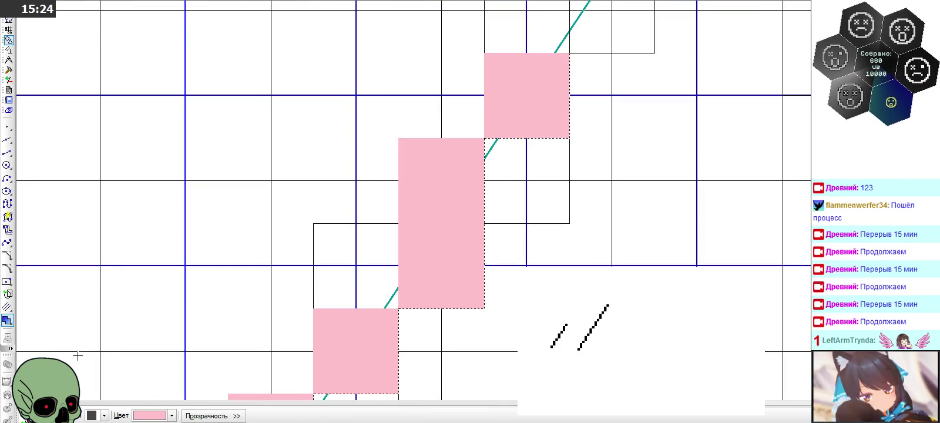
{"action": "scroll", "coordinate": [534, 167], "scroll_direction": "down", "scroll_amount": 2}
{"action": "scroll", "coordinate": [534, 167], "scroll_direction": "down", "scroll_amount": 2}
{"action": "scroll", "coordinate": [534, 167], "scroll_direction": "down", "scroll_amount": 2}
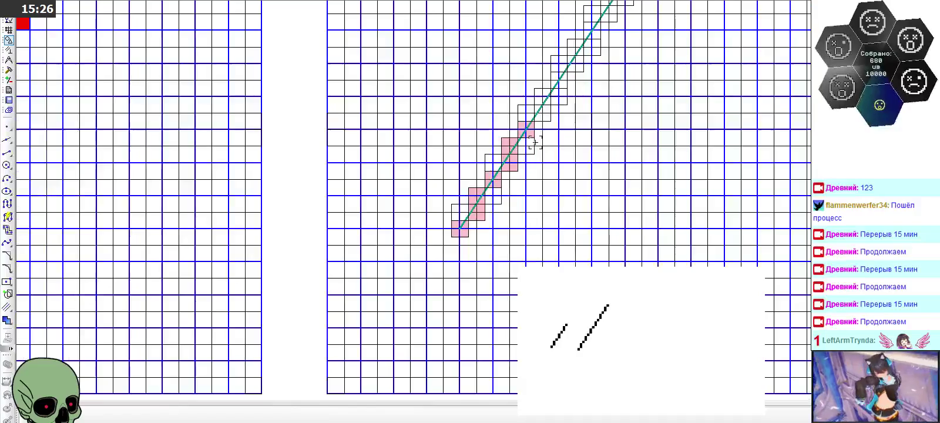
{"action": "scroll", "coordinate": [535, 167], "scroll_direction": "down", "scroll_amount": 1}
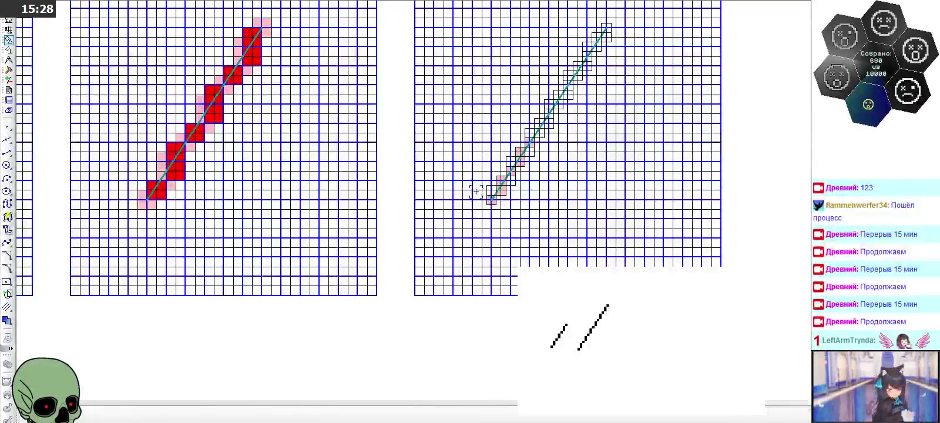
{"action": "scroll", "coordinate": [162, 165], "scroll_direction": "up", "scroll_amount": 1}
{"action": "scroll", "coordinate": [163, 165], "scroll_direction": "up", "scroll_amount": 1}
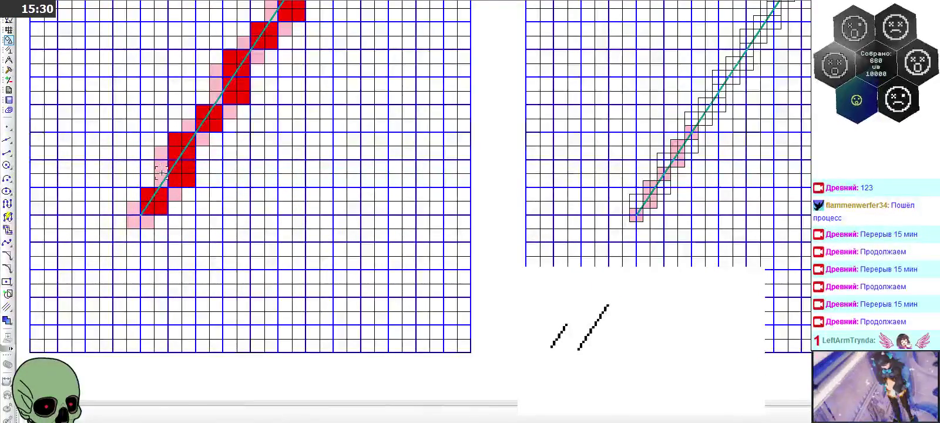
{"action": "scroll", "coordinate": [707, 170], "scroll_direction": "down", "scroll_amount": 2}
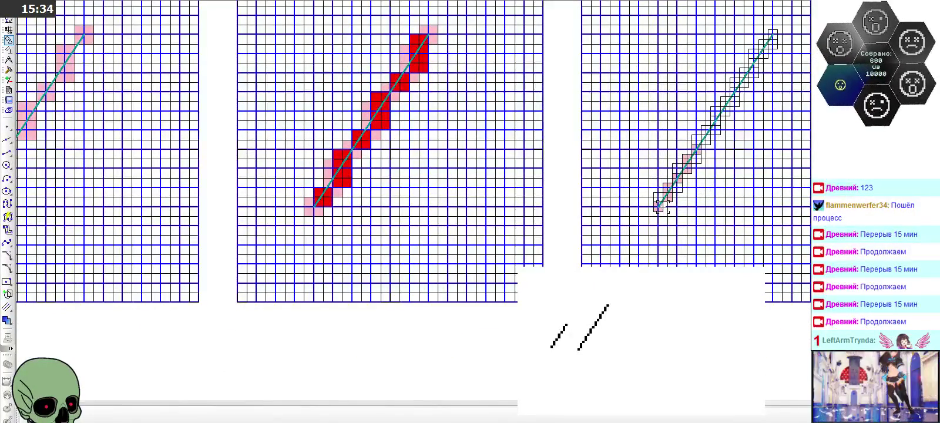
{"action": "scroll", "coordinate": [784, 206], "scroll_direction": "up", "scroll_amount": 2}
{"action": "scroll", "coordinate": [688, 162], "scroll_direction": "up", "scroll_amount": 2}
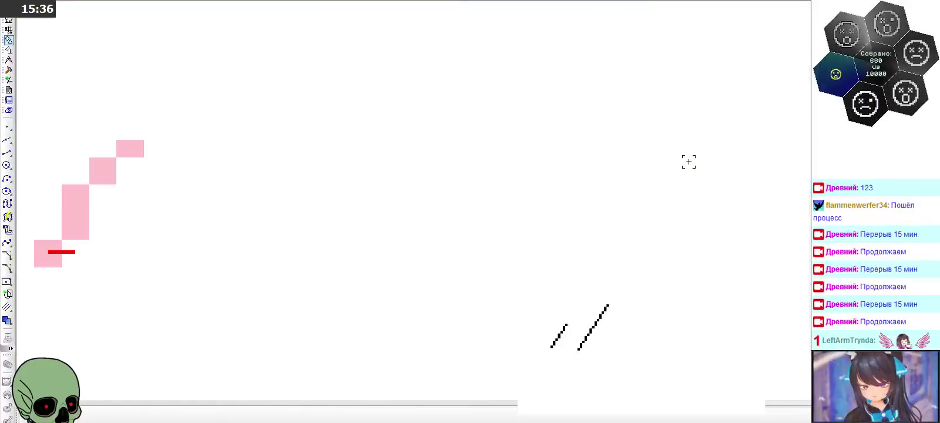
{"action": "scroll", "coordinate": [588, 262], "scroll_direction": "up", "scroll_amount": 2}
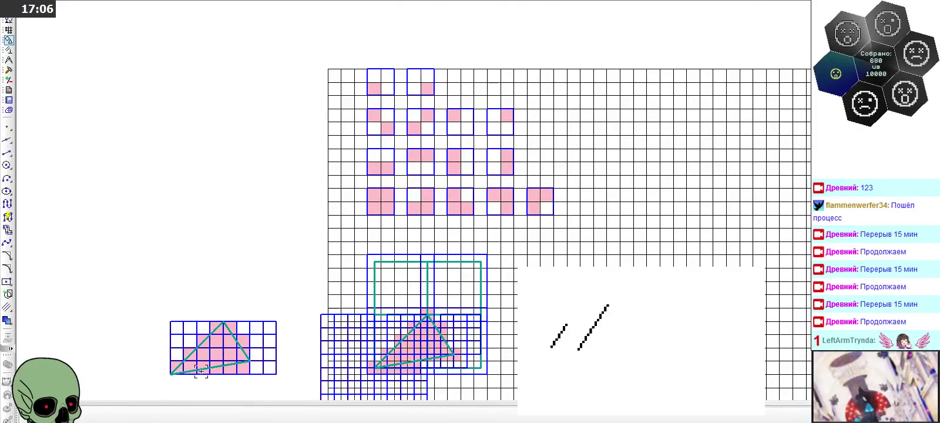
{"action": "scroll", "coordinate": [201, 373], "scroll_direction": "up", "scroll_amount": 5}
{"action": "scroll", "coordinate": [200, 374], "scroll_direction": "up", "scroll_amount": 2}
{"action": "scroll", "coordinate": [200, 373], "scroll_direction": "up", "scroll_amount": 1}
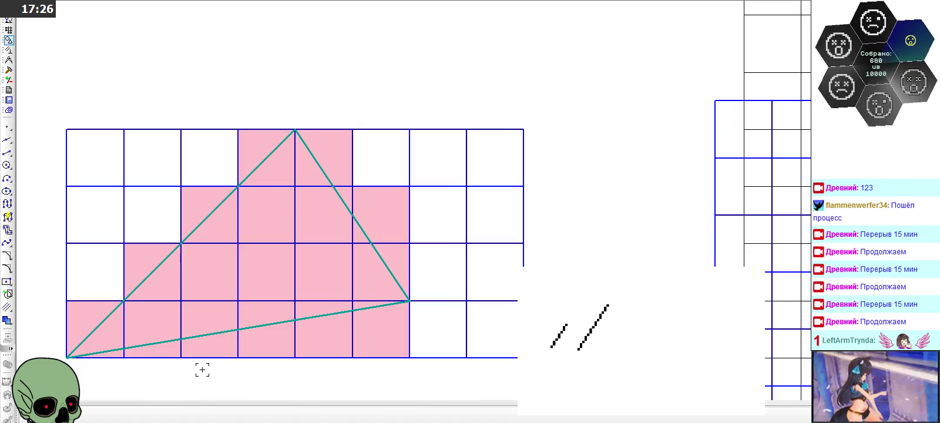
{"action": "scroll", "coordinate": [330, 232], "scroll_direction": "down", "scroll_amount": 2}
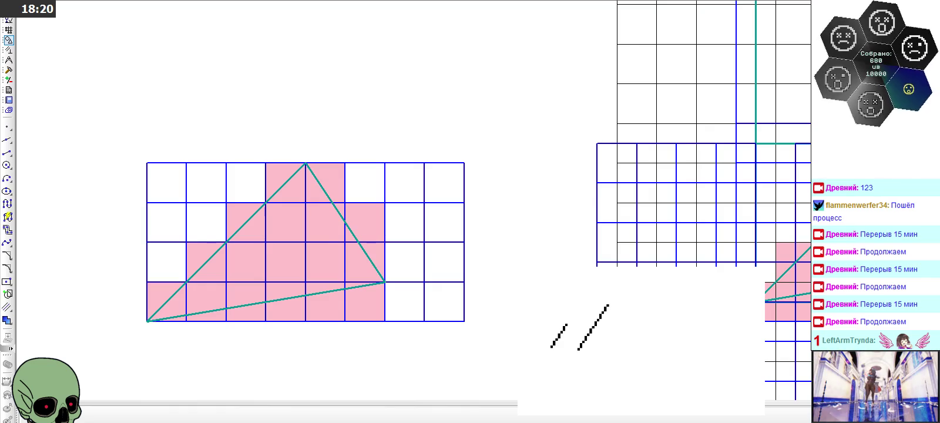
{"action": "scroll", "coordinate": [276, 184], "scroll_direction": "down", "scroll_amount": 4}
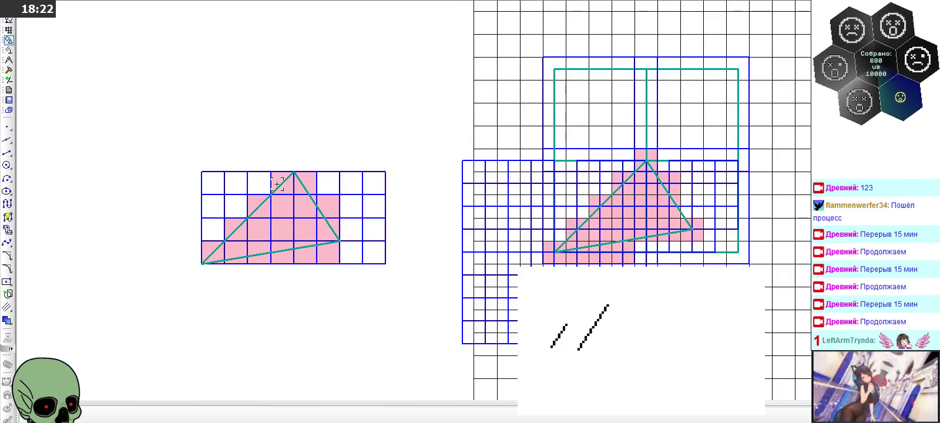
{"action": "scroll", "coordinate": [315, 247], "scroll_direction": "down", "scroll_amount": 2}
{"action": "scroll", "coordinate": [315, 247], "scroll_direction": "down", "scroll_amount": 2}
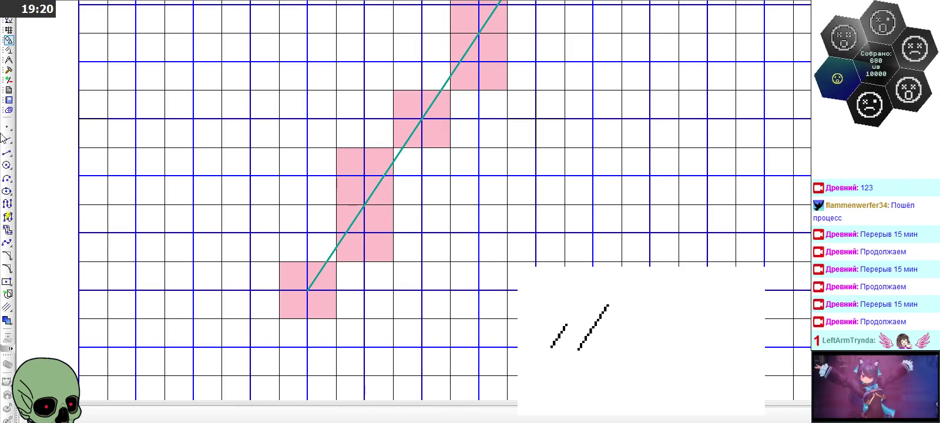
Draw a straight segment from the teal line's lower end to its upper end
{"action": "left_click", "coordinate": [7, 152]}
{"action": "left_click", "coordinate": [307, 290]}
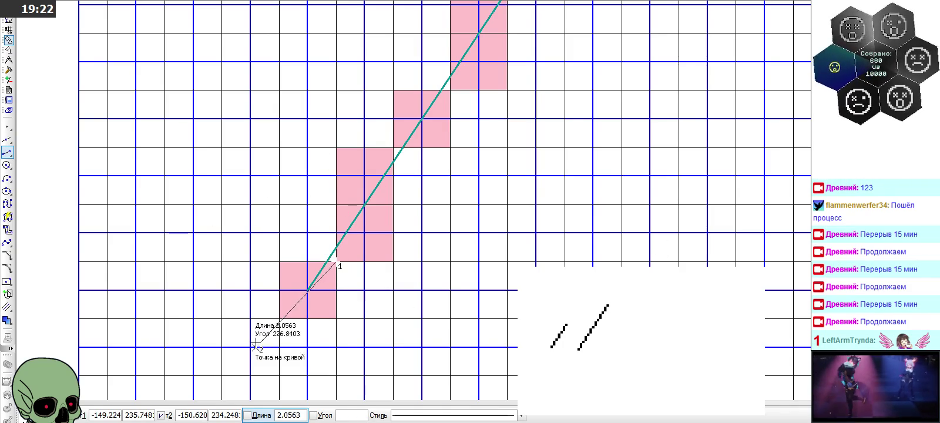
{"action": "scroll", "coordinate": [267, 329], "scroll_direction": "down", "scroll_amount": 1}
{"action": "scroll", "coordinate": [270, 326], "scroll_direction": "down", "scroll_amount": 1}
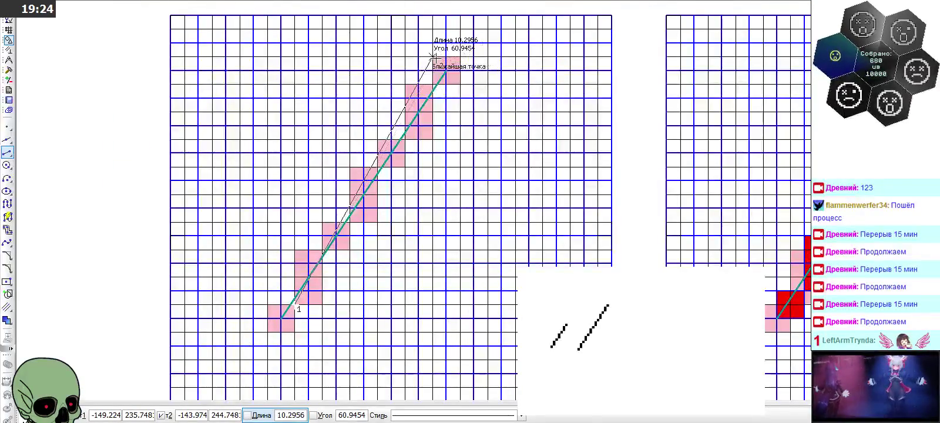
{"action": "scroll", "coordinate": [422, 72], "scroll_direction": "up", "scroll_amount": 2}
{"action": "left_click", "coordinate": [433, 98]}
{"action": "scroll", "coordinate": [462, 70], "scroll_direction": "down", "scroll_amount": 2}
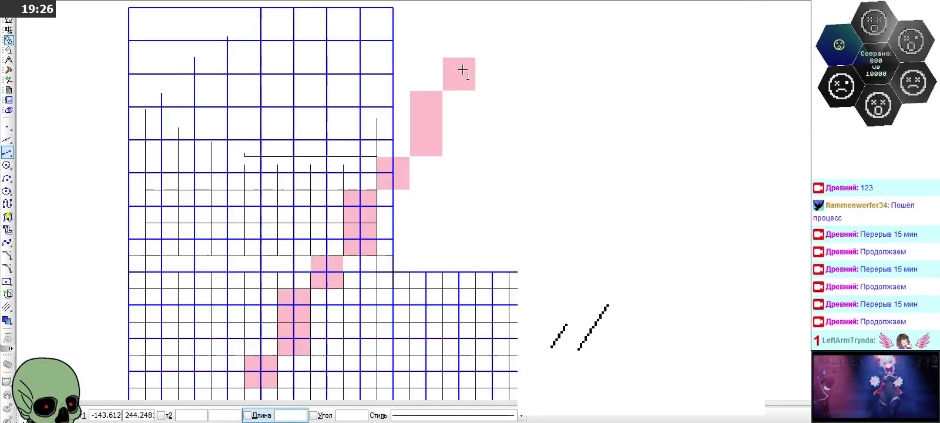
{"action": "scroll", "coordinate": [304, 319], "scroll_direction": "up", "scroll_amount": 1}
{"action": "scroll", "coordinate": [301, 317], "scroll_direction": "up", "scroll_amount": 2}
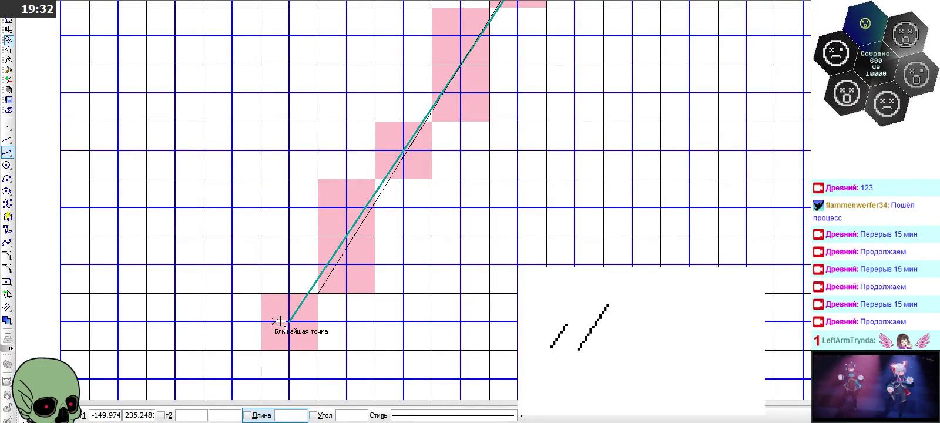
{"action": "scroll", "coordinate": [284, 325], "scroll_direction": "down", "scroll_amount": 2}
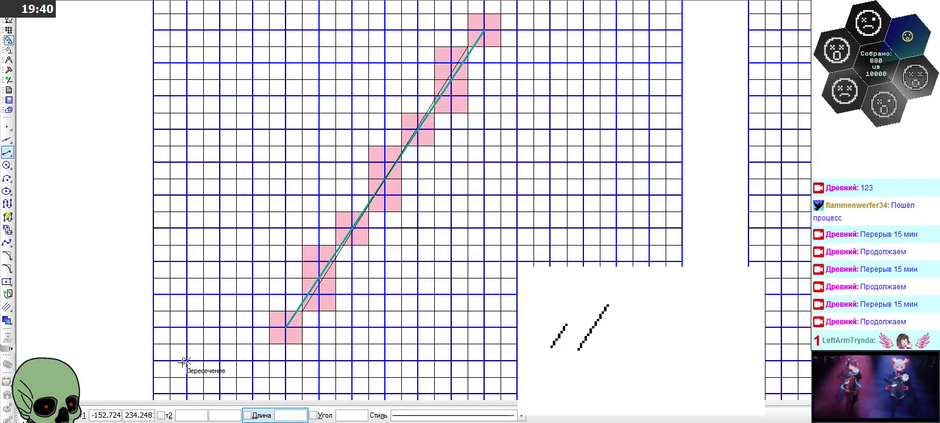
{"action": "key", "text": "Escape"}
{"action": "scroll", "coordinate": [245, 156], "scroll_direction": "down", "scroll_amount": 2}
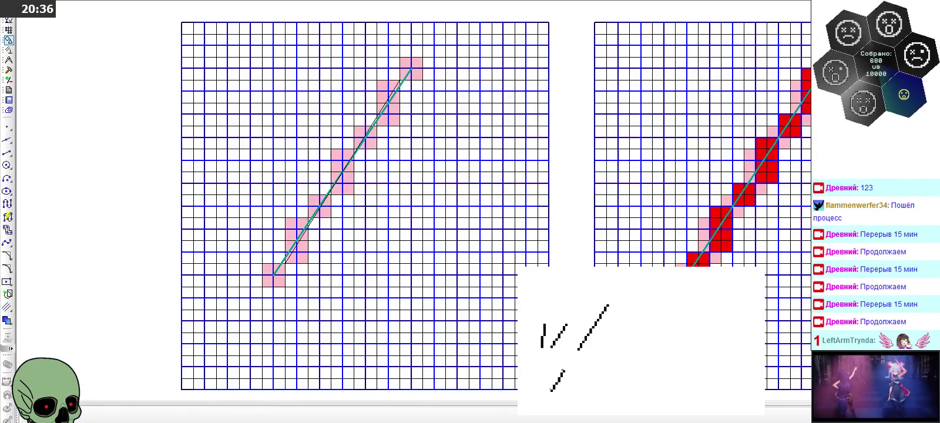
{"action": "scroll", "coordinate": [508, 223], "scroll_direction": "down", "scroll_amount": 2}
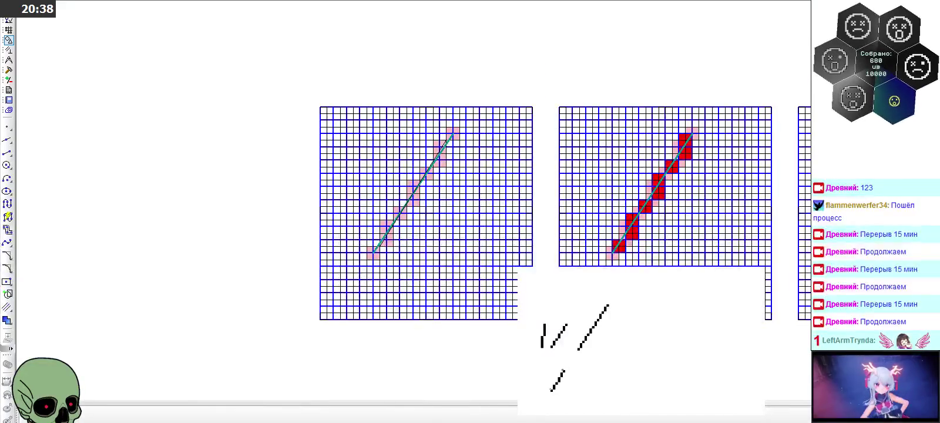
Zoom into the middle grid and select its red blocks along the diagonal
{"action": "scroll", "coordinate": [667, 188], "scroll_direction": "up", "scroll_amount": 3}
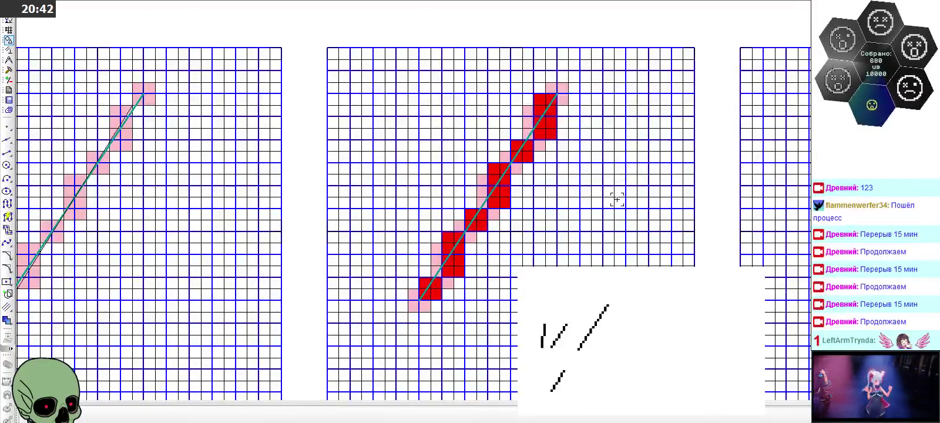
{"action": "scroll", "coordinate": [616, 203], "scroll_direction": "up", "scroll_amount": 1}
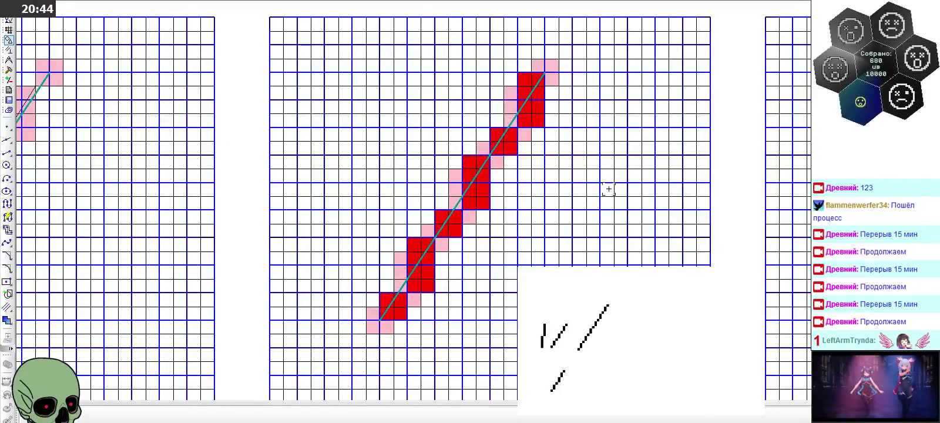
{"action": "scroll", "coordinate": [582, 99], "scroll_direction": "up", "scroll_amount": 3}
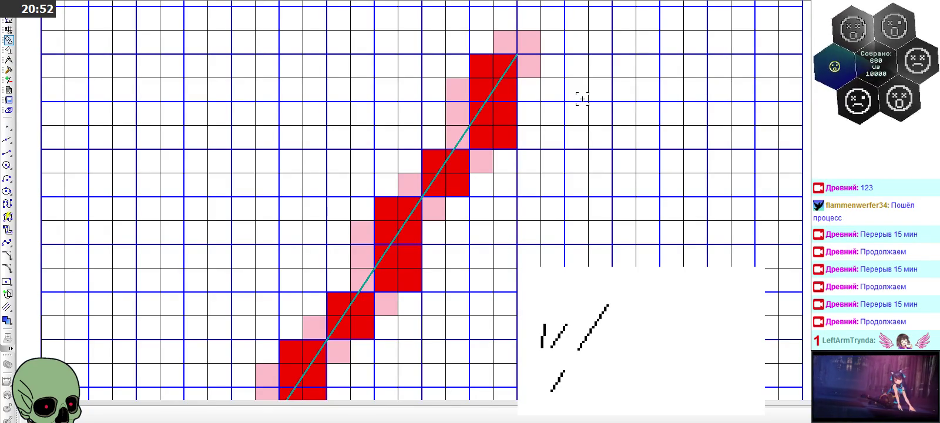
{"action": "scroll", "coordinate": [581, 99], "scroll_direction": "down", "scroll_amount": 2}
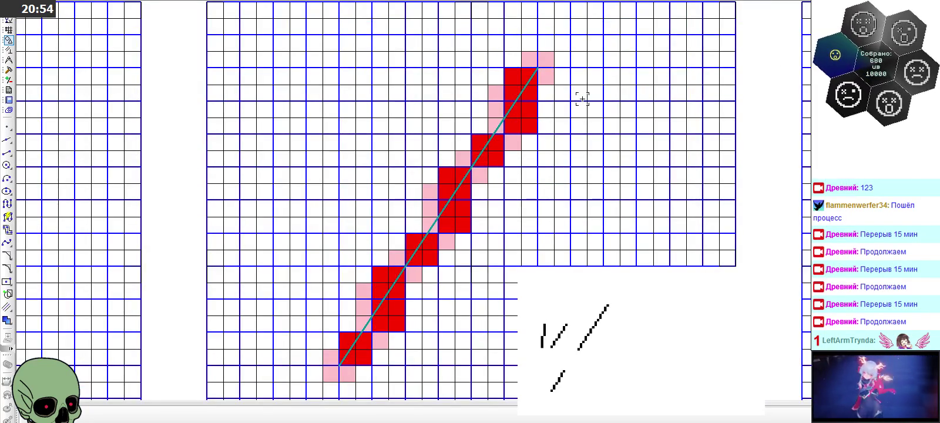
{"action": "scroll", "coordinate": [523, 102], "scroll_direction": "up", "scroll_amount": 2}
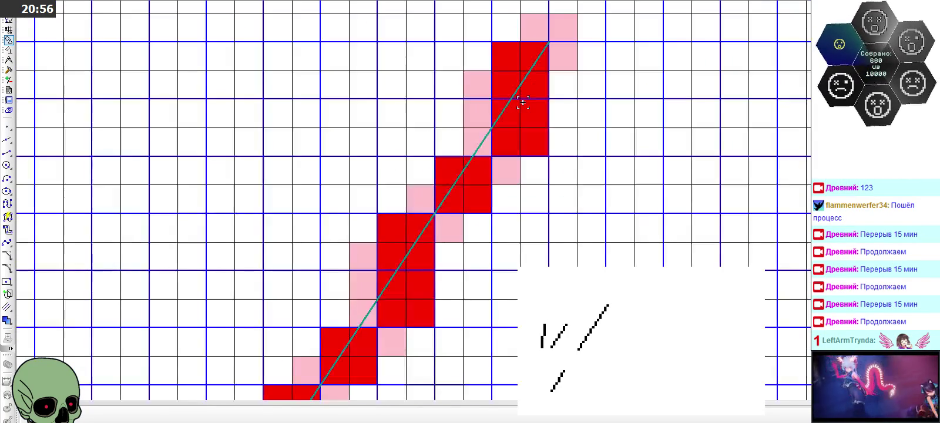
{"action": "left_click", "coordinate": [503, 143]}
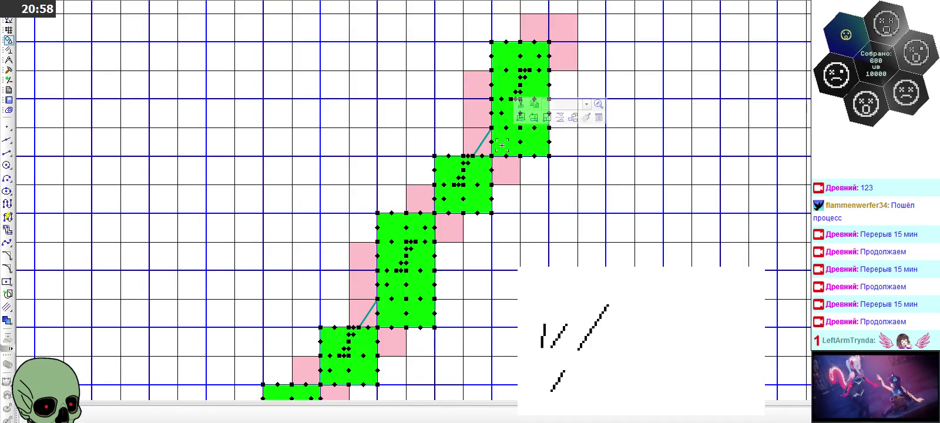
Recolour the misplaced red cells: pink left of the teal line, white right of it
{"action": "key", "text": "Escape"}
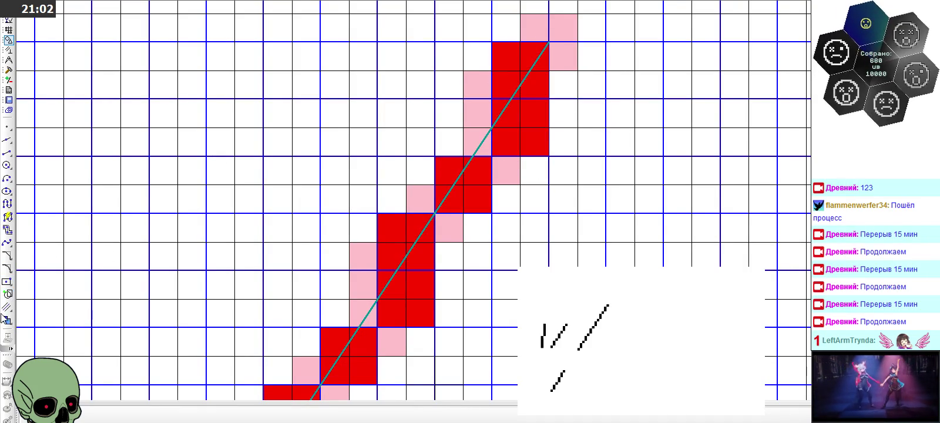
{"action": "left_click", "coordinate": [7, 320]}
{"action": "left_click", "coordinate": [165, 415]}
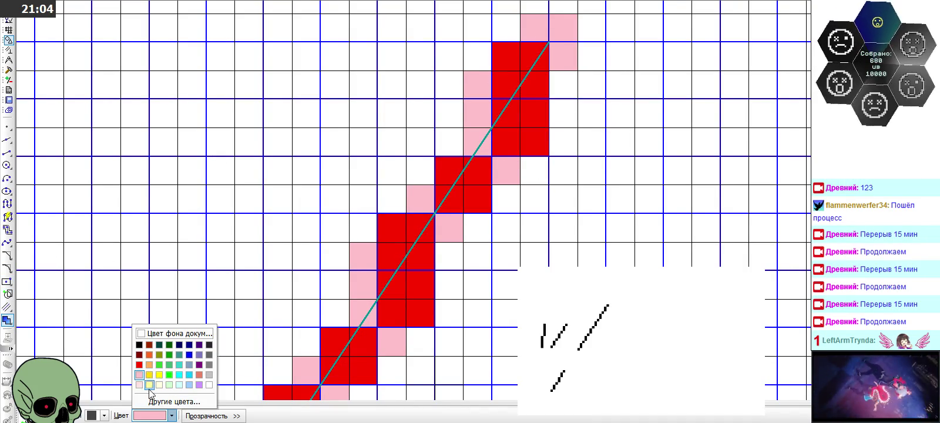
{"action": "left_click", "coordinate": [510, 136]}
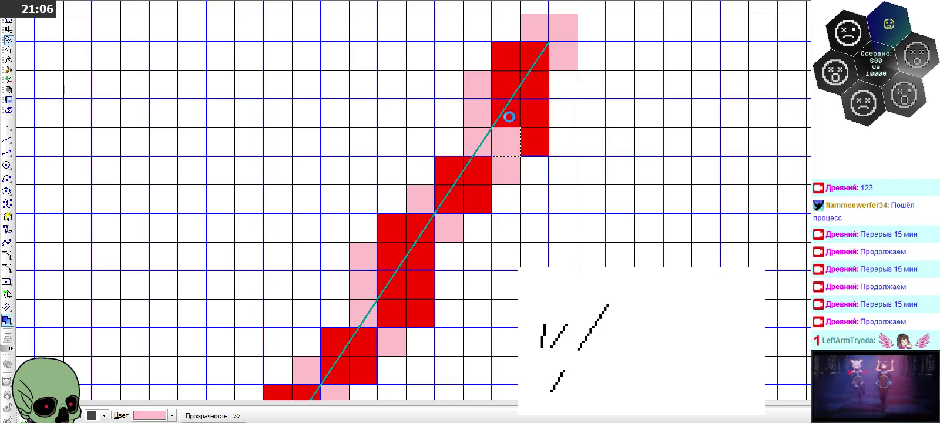
{"action": "scroll", "coordinate": [508, 103], "scroll_direction": "up", "scroll_amount": 2}
{"action": "left_click", "coordinate": [493, 120]}
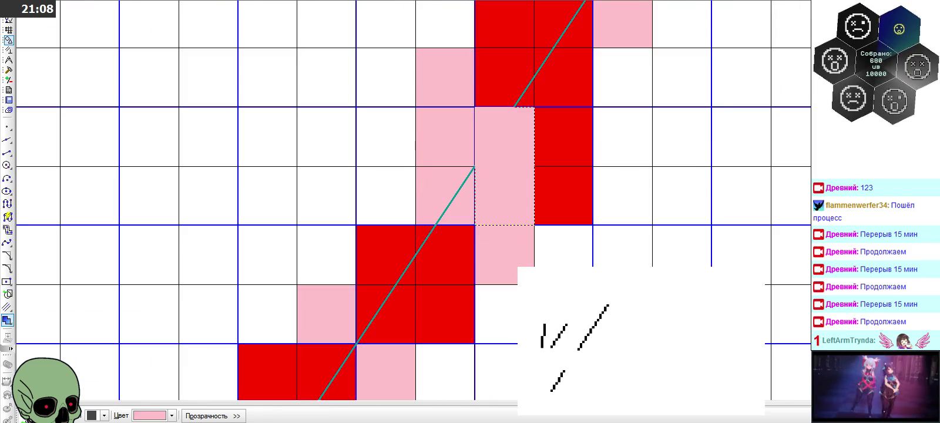
{"action": "left_click", "coordinate": [172, 415]}
{"action": "left_click", "coordinate": [207, 388]}
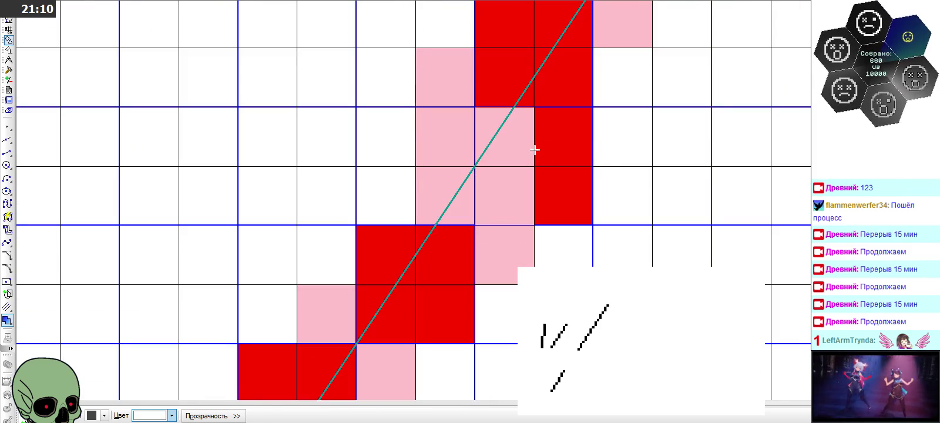
{"action": "left_click", "coordinate": [565, 177]}
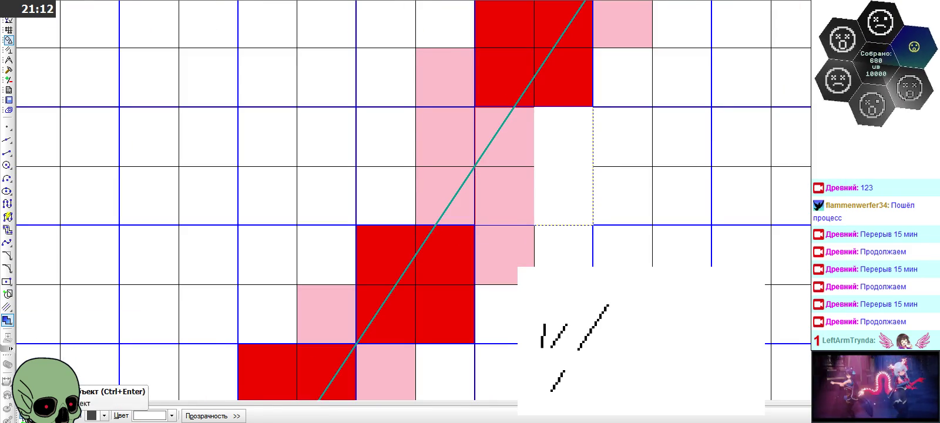
Fill the step's cells one column further left red
{"action": "left_click", "coordinate": [172, 416]}
{"action": "left_click", "coordinate": [139, 365]}
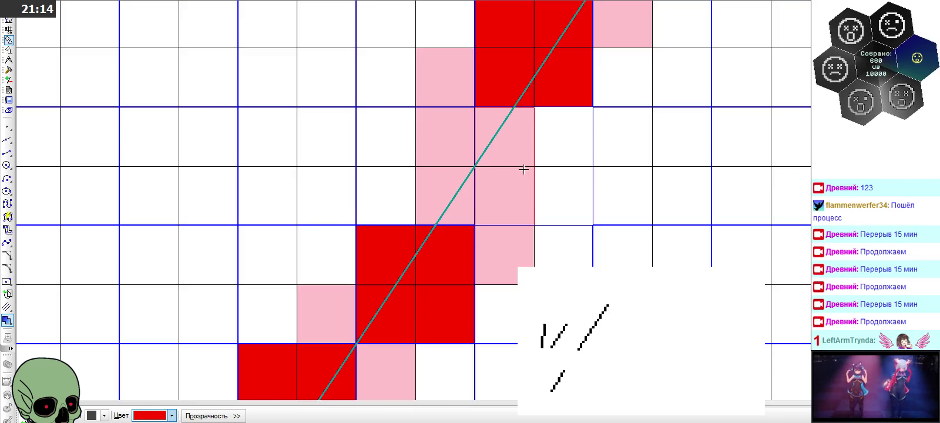
{"action": "scroll", "coordinate": [487, 154], "scroll_direction": "down", "scroll_amount": 2}
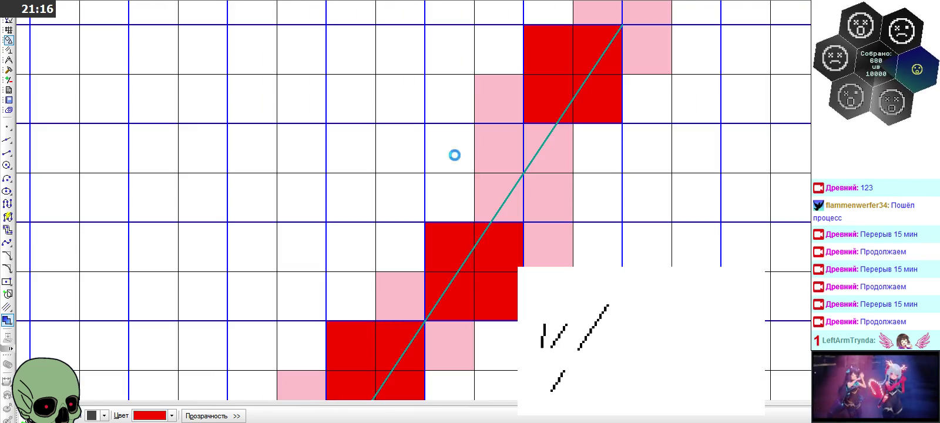
{"action": "left_click", "coordinate": [453, 155]}
{"action": "left_click", "coordinate": [483, 155]}
{"action": "left_click", "coordinate": [476, 183]}
{"action": "left_click", "coordinate": [467, 186]}
{"action": "left_click", "coordinate": [511, 202]}
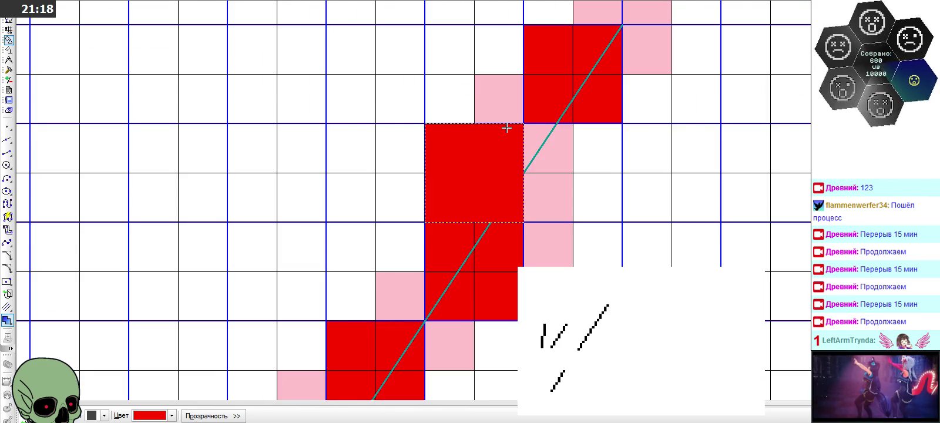
{"action": "scroll", "coordinate": [508, 125], "scroll_direction": "down", "scroll_amount": 2}
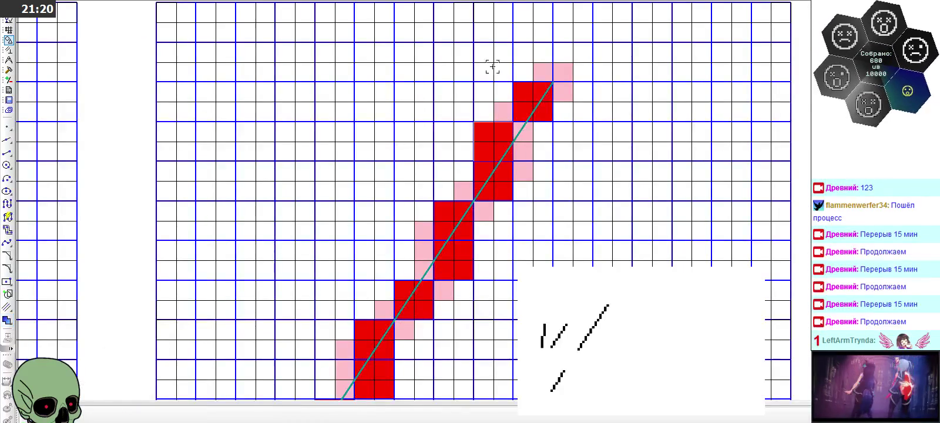
{"action": "scroll", "coordinate": [493, 66], "scroll_direction": "down", "scroll_amount": 2}
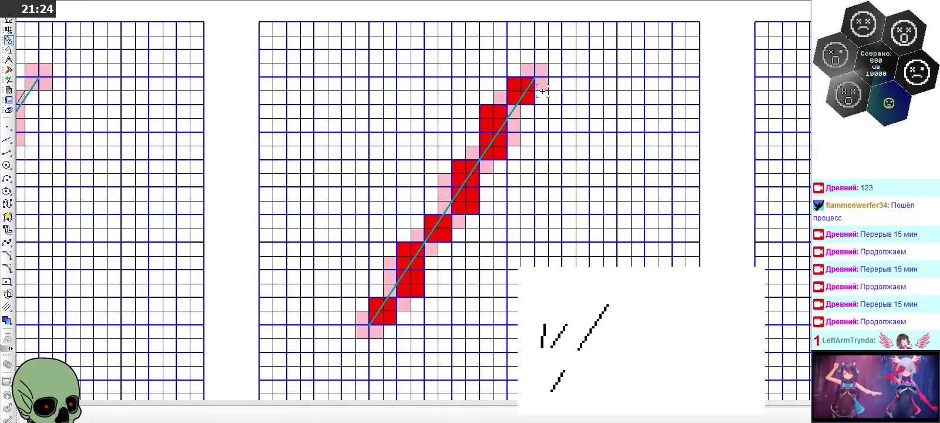
{"action": "scroll", "coordinate": [382, 317], "scroll_direction": "up", "scroll_amount": 5}
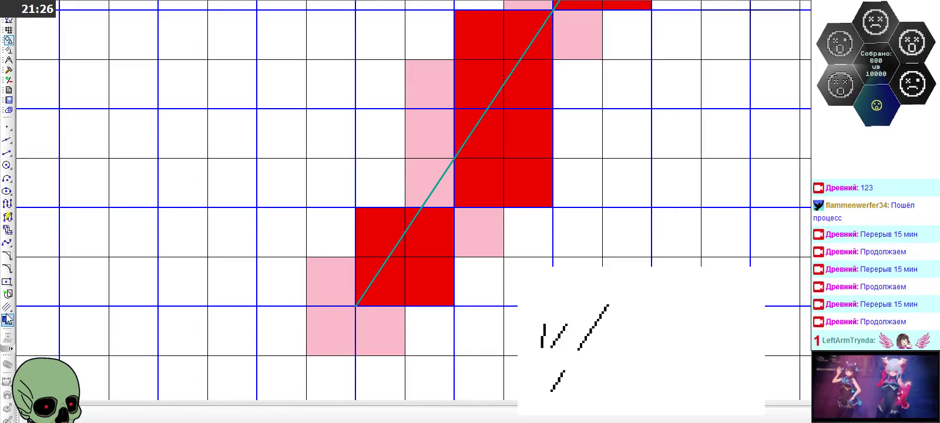
Pick dark red as the fill colour and darken red cells along the teal diagonal
{"action": "left_click", "coordinate": [172, 415]}
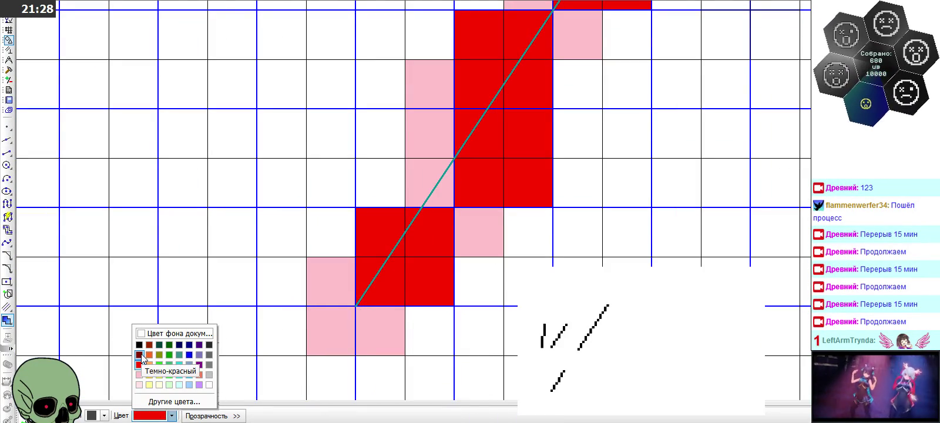
{"action": "left_click", "coordinate": [139, 354]}
{"action": "left_click", "coordinate": [371, 272]}
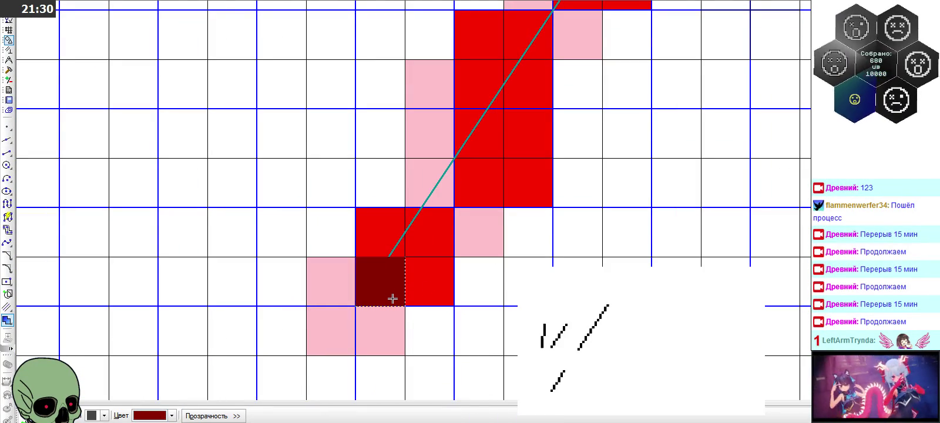
{"action": "left_click", "coordinate": [470, 221]}
{"action": "left_click", "coordinate": [430, 215]}
{"action": "left_click", "coordinate": [474, 180]}
{"action": "scroll", "coordinate": [456, 239], "scroll_direction": "down", "scroll_amount": 1}
{"action": "scroll", "coordinate": [462, 151], "scroll_direction": "up", "scroll_amount": 2}
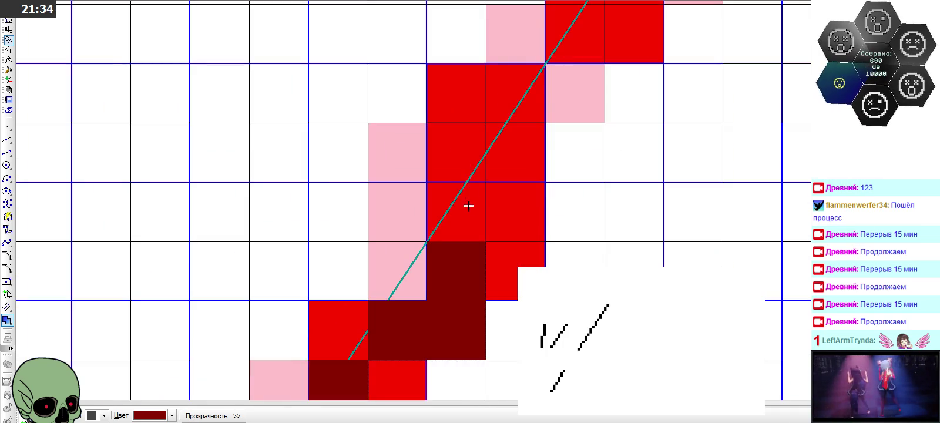
{"action": "left_click", "coordinate": [444, 193]}
{"action": "left_click", "coordinate": [456, 151]}
{"action": "scroll", "coordinate": [374, 247], "scroll_direction": "down", "scroll_amount": 1}
{"action": "scroll", "coordinate": [373, 247], "scroll_direction": "down", "scroll_amount": 1}
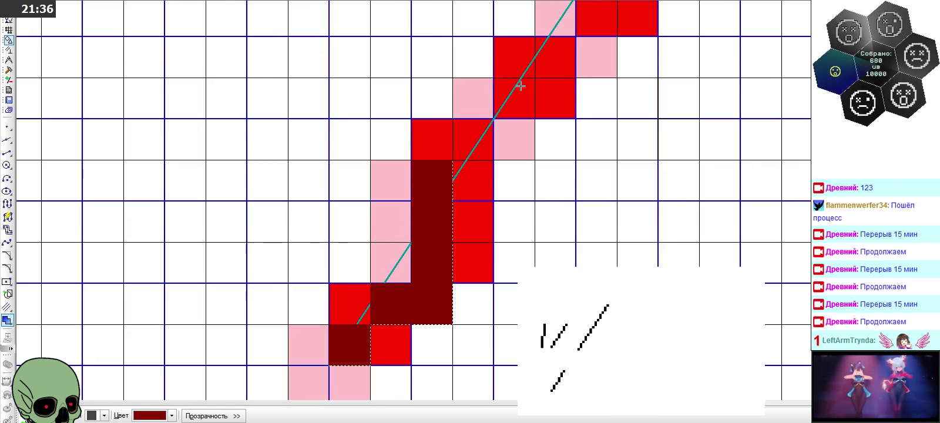
{"action": "scroll", "coordinate": [509, 104], "scroll_direction": "up", "scroll_amount": 2}
{"action": "left_click", "coordinate": [509, 104]}
{"action": "left_click", "coordinate": [466, 163]}
{"action": "scroll", "coordinate": [381, 272], "scroll_direction": "down", "scroll_amount": 1}
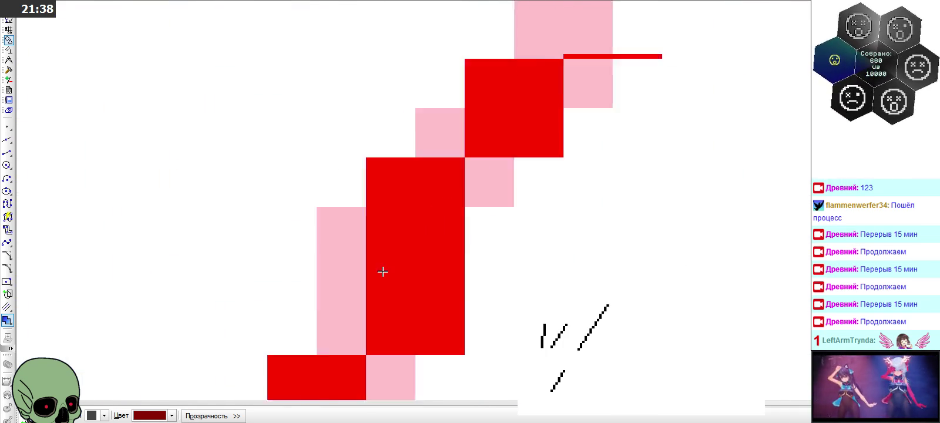
{"action": "scroll", "coordinate": [566, 107], "scroll_direction": "up", "scroll_amount": 1}
{"action": "left_click", "coordinate": [478, 184]}
{"action": "left_click", "coordinate": [413, 165]}
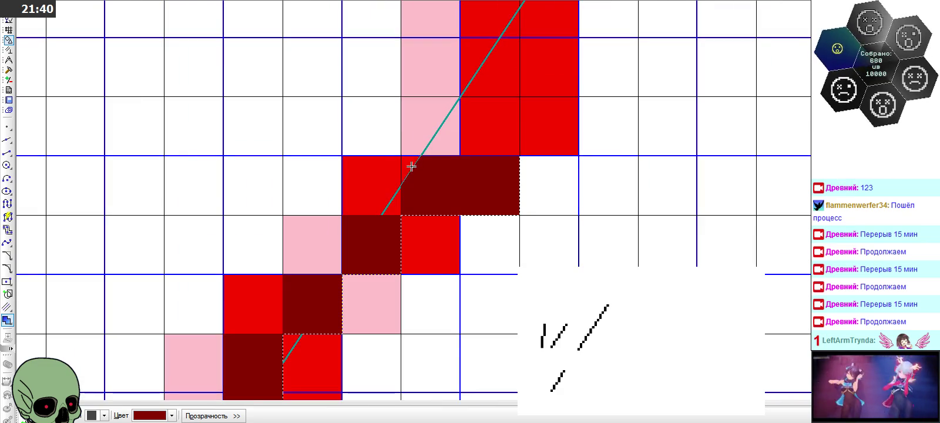
{"action": "left_click", "coordinate": [477, 127]}
{"action": "scroll", "coordinate": [466, 246], "scroll_direction": "down", "scroll_amount": 1}
{"action": "scroll", "coordinate": [508, 103], "scroll_direction": "up", "scroll_amount": 1}
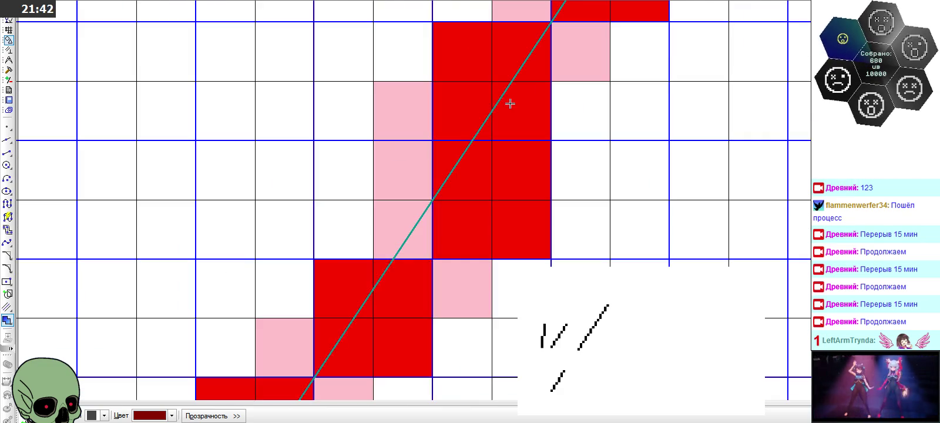
{"action": "left_click", "coordinate": [467, 104]}
{"action": "left_click", "coordinate": [448, 155]}
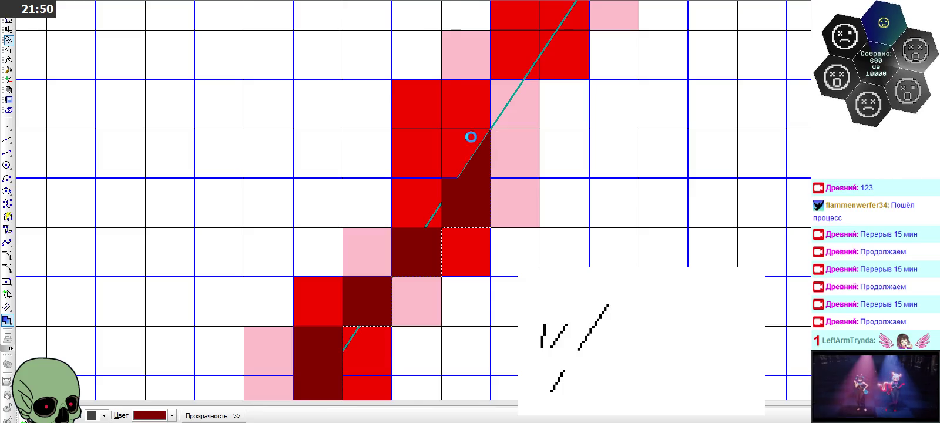
{"action": "left_click", "coordinate": [471, 137]}
{"action": "left_click", "coordinate": [476, 119]}
{"action": "scroll", "coordinate": [476, 118], "scroll_direction": "down", "scroll_amount": 1}
{"action": "scroll", "coordinate": [489, 132], "scroll_direction": "up", "scroll_amount": 1}
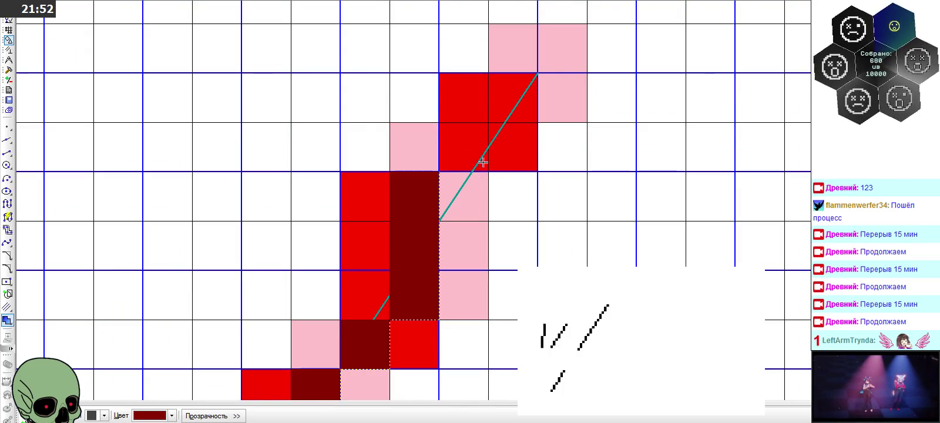
{"action": "left_click", "coordinate": [471, 145]}
{"action": "left_click", "coordinate": [500, 98]}
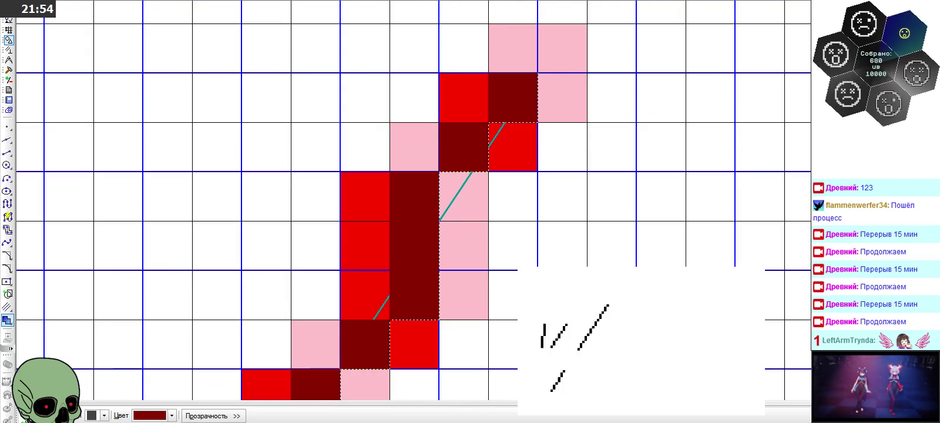
Cancel that pass so the cells revert to red, then reselect the dark red fill
{"action": "key", "text": "Escape"}
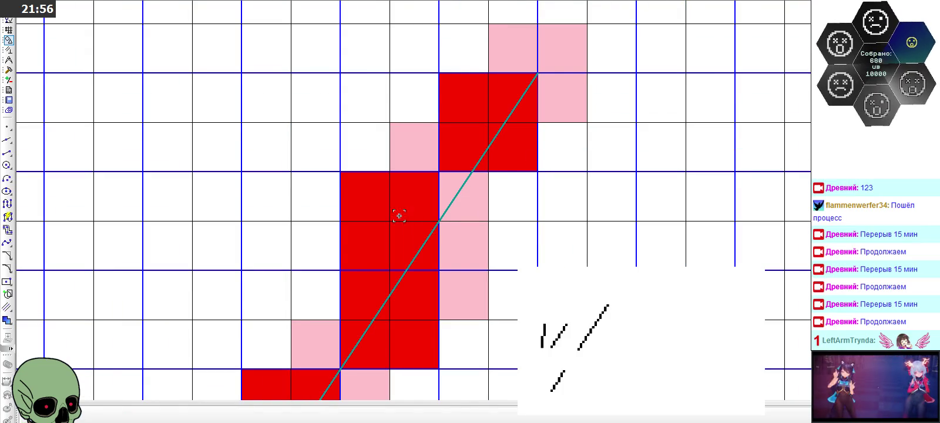
{"action": "scroll", "coordinate": [533, 125], "scroll_direction": "down", "scroll_amount": 2}
{"action": "scroll", "coordinate": [535, 125], "scroll_direction": "down", "scroll_amount": 1}
{"action": "scroll", "coordinate": [499, 276], "scroll_direction": "up", "scroll_amount": 2}
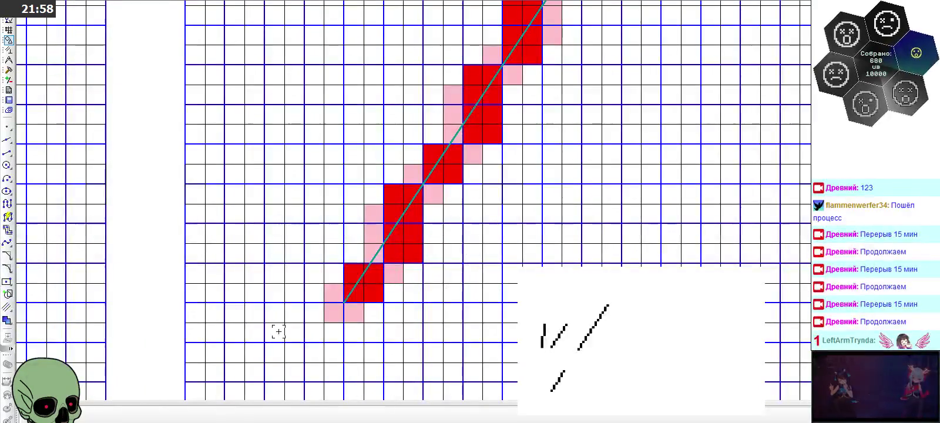
{"action": "left_click", "coordinate": [8, 320]}
{"action": "left_click", "coordinate": [171, 416]}
{"action": "left_click", "coordinate": [139, 355]}
{"action": "scroll", "coordinate": [317, 271], "scroll_direction": "up", "scroll_amount": 2}
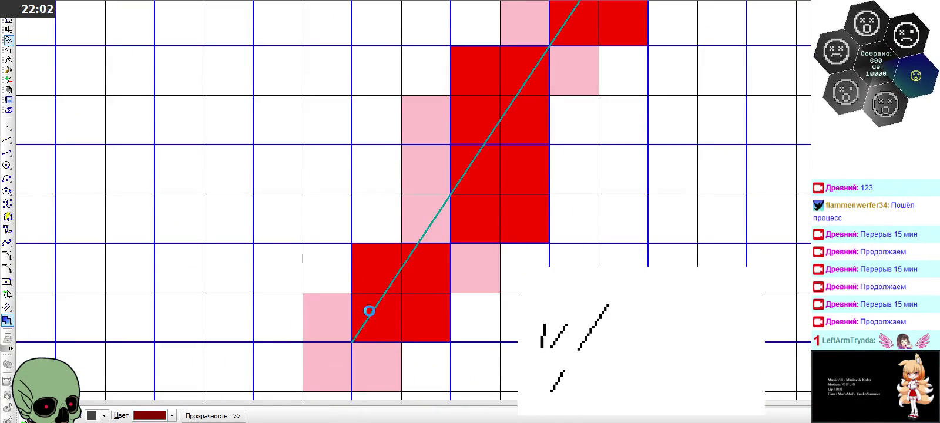
Fill the crossed cells dark red, working up from the line's lower end
{"action": "left_click", "coordinate": [368, 311]}
{"action": "left_click", "coordinate": [436, 270]}
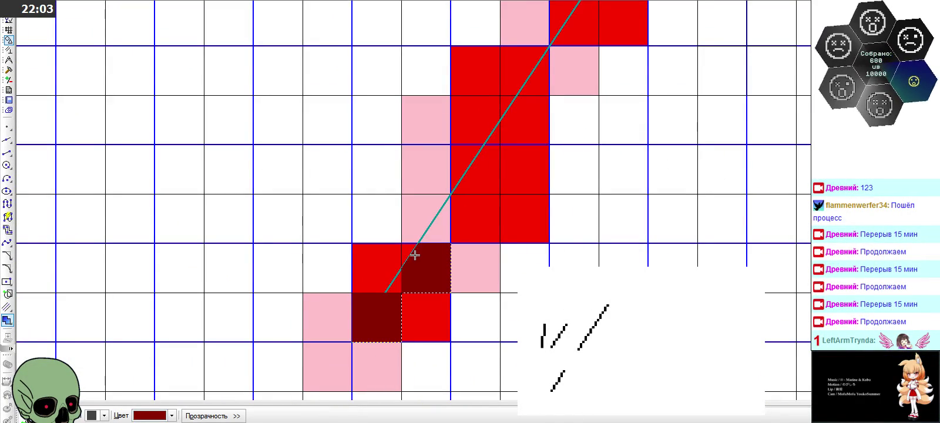
{"action": "left_click", "coordinate": [458, 209]}
{"action": "left_click", "coordinate": [468, 167]}
{"action": "left_click", "coordinate": [473, 132]}
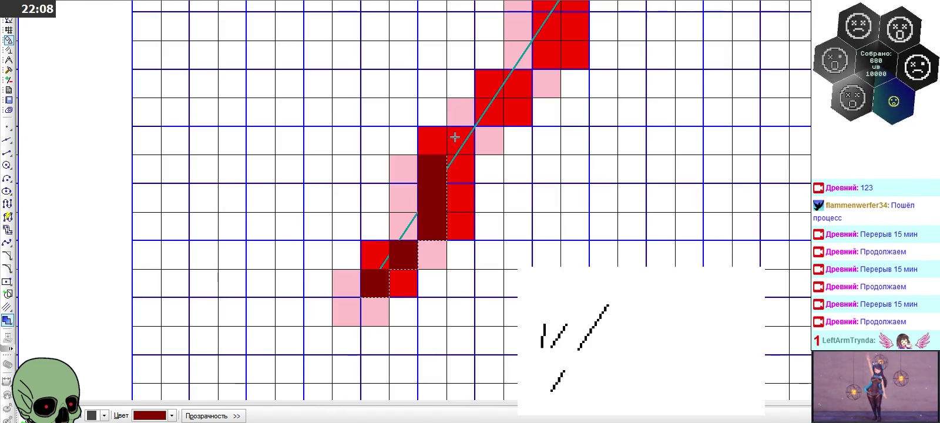
{"action": "scroll", "coordinate": [449, 136], "scroll_direction": "up", "scroll_amount": 1}
{"action": "scroll", "coordinate": [454, 131], "scroll_direction": "up", "scroll_amount": 1}
{"action": "left_click", "coordinate": [455, 131]}
{"action": "left_click", "coordinate": [511, 94]}
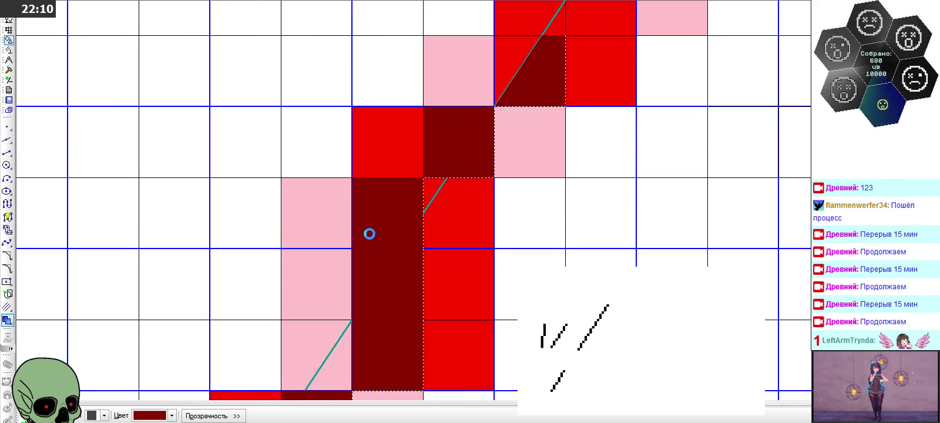
{"action": "scroll", "coordinate": [293, 375], "scroll_direction": "down", "scroll_amount": 1}
{"action": "scroll", "coordinate": [464, 149], "scroll_direction": "up", "scroll_amount": 1}
{"action": "left_click", "coordinate": [434, 147]}
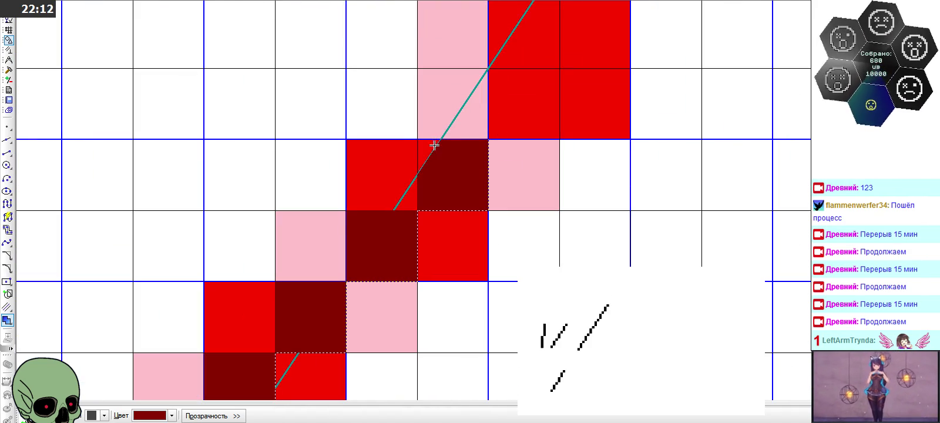
{"action": "scroll", "coordinate": [408, 260], "scroll_direction": "down", "scroll_amount": 1}
{"action": "scroll", "coordinate": [468, 159], "scroll_direction": "up", "scroll_amount": 1}
{"action": "left_click", "coordinate": [464, 187]}
{"action": "left_click", "coordinate": [446, 136]}
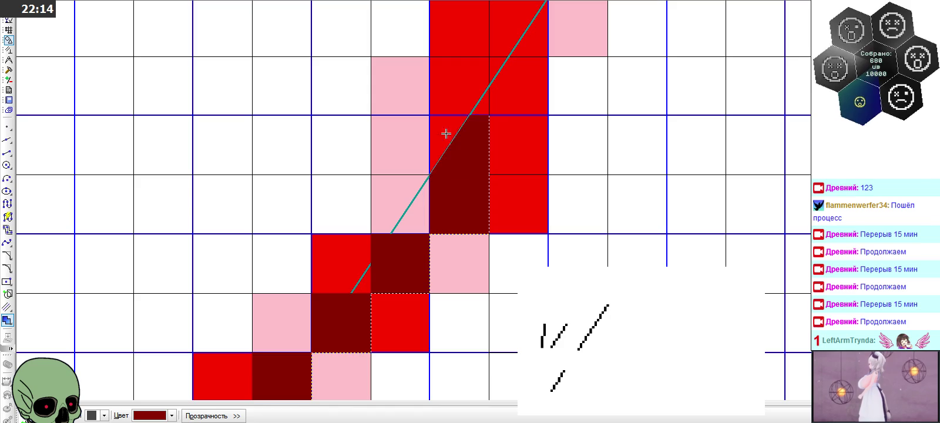
{"action": "left_click", "coordinate": [470, 101]}
{"action": "scroll", "coordinate": [477, 106], "scroll_direction": "down", "scroll_amount": 1}
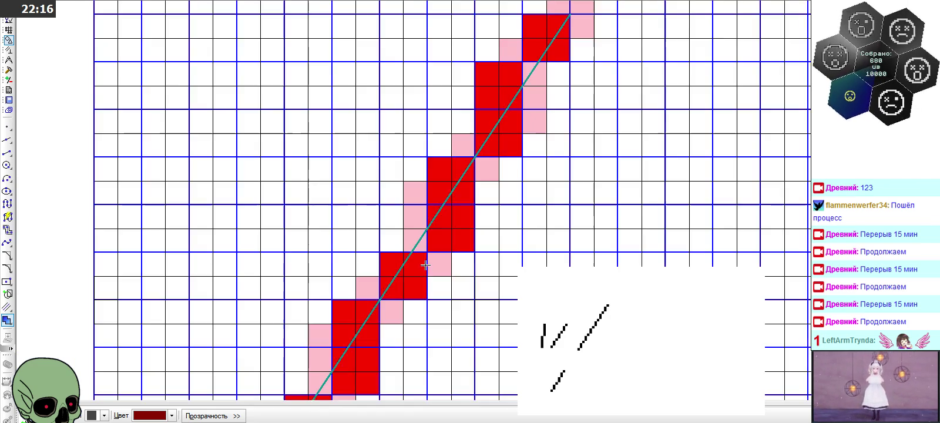
{"action": "scroll", "coordinate": [453, 216], "scroll_direction": "up", "scroll_amount": 1}
Fill the remaining crossed diagonal cells dark red up to the top of the line
{"action": "left_click", "coordinate": [426, 170]}
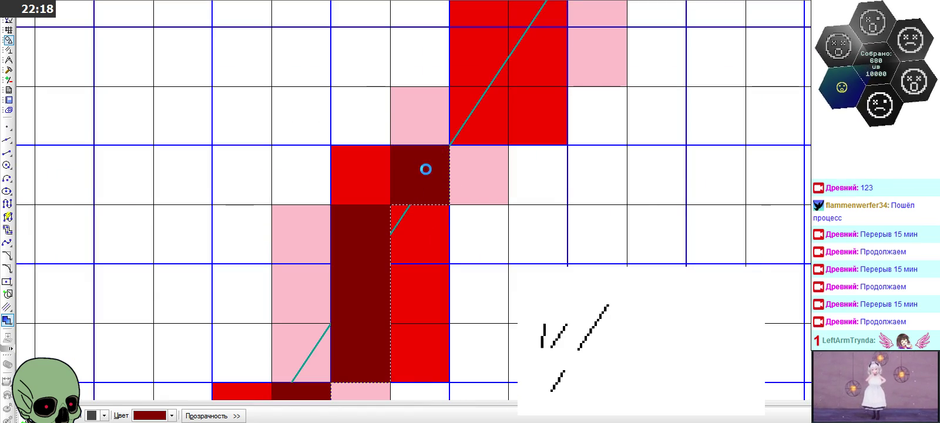
{"action": "left_click", "coordinate": [474, 125]}
{"action": "scroll", "coordinate": [402, 253], "scroll_direction": "down", "scroll_amount": 1}
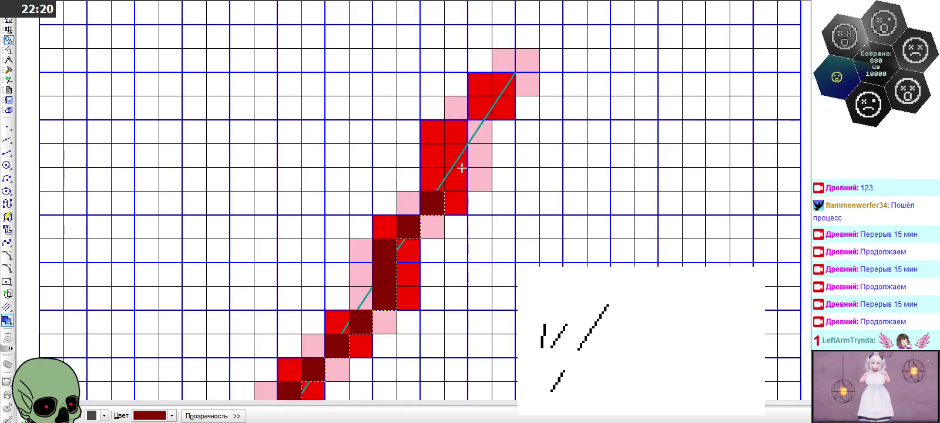
{"action": "scroll", "coordinate": [459, 170], "scroll_direction": "up", "scroll_amount": 1}
{"action": "left_click", "coordinate": [442, 167]}
{"action": "left_click", "coordinate": [462, 144]}
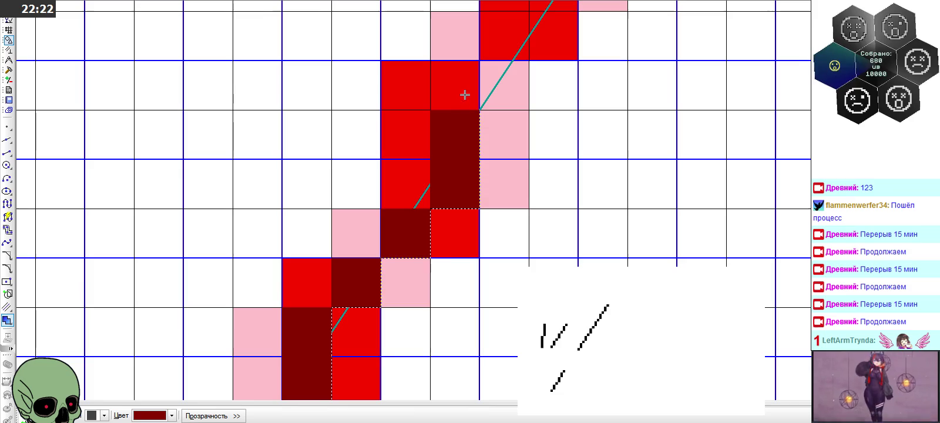
{"action": "left_click", "coordinate": [464, 93]}
{"action": "left_click", "coordinate": [489, 46]}
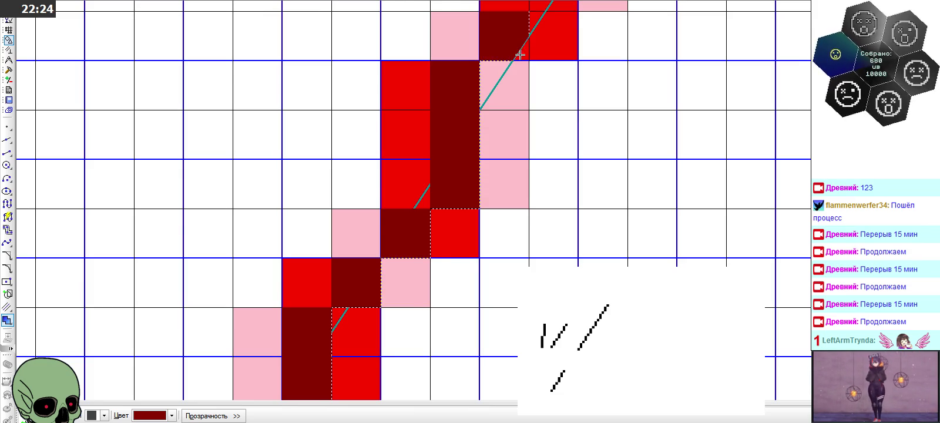
{"action": "scroll", "coordinate": [459, 216], "scroll_direction": "down", "scroll_amount": 1}
{"action": "scroll", "coordinate": [505, 126], "scroll_direction": "up", "scroll_amount": 1}
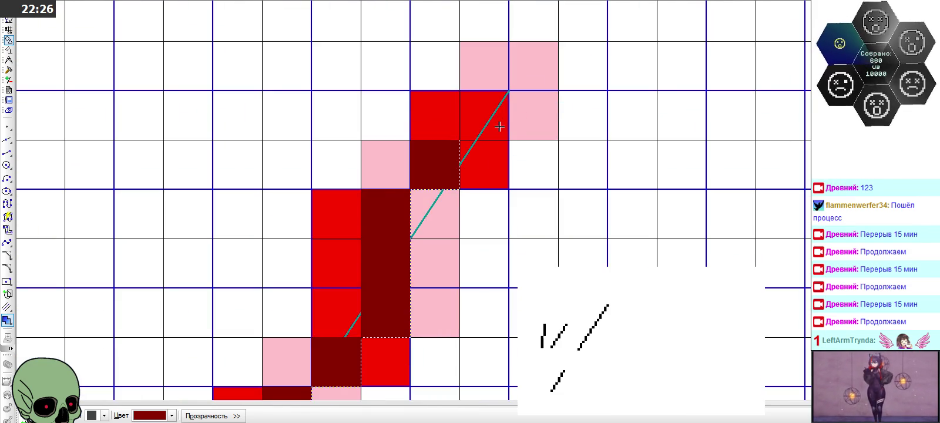
{"action": "left_click", "coordinate": [482, 117]}
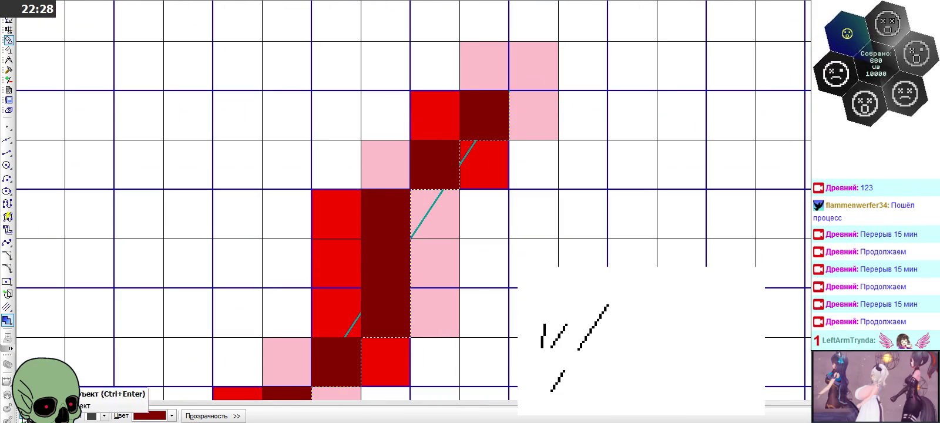
{"action": "scroll", "coordinate": [377, 114], "scroll_direction": "down", "scroll_amount": 3}
{"action": "scroll", "coordinate": [377, 114], "scroll_direction": "up", "scroll_amount": 1}
{"action": "scroll", "coordinate": [365, 141], "scroll_direction": "up", "scroll_amount": 1}
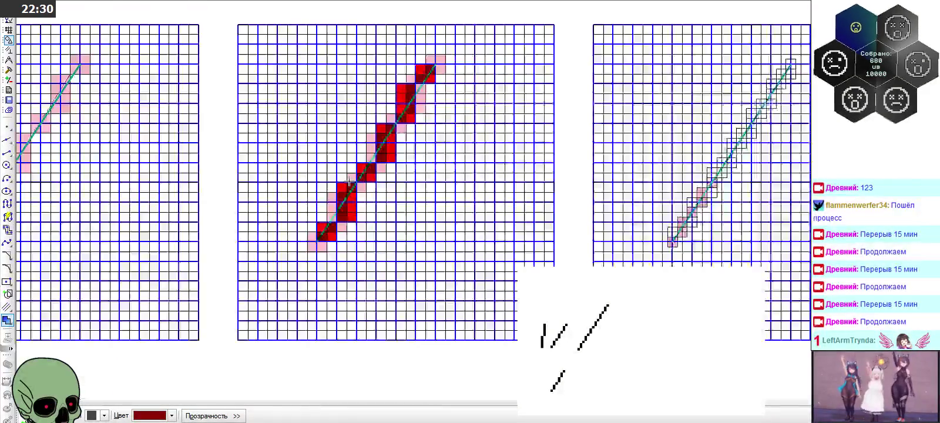
{"action": "scroll", "coordinate": [347, 182], "scroll_direction": "up", "scroll_amount": 1}
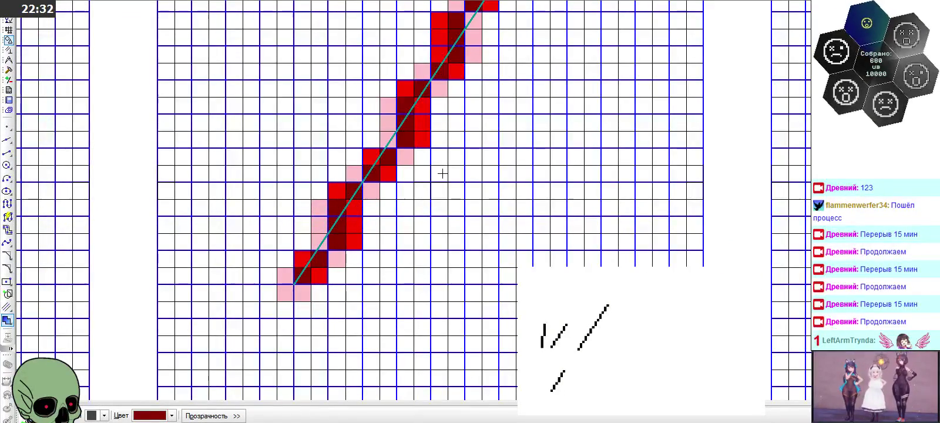
{"action": "scroll", "coordinate": [442, 173], "scroll_direction": "down", "scroll_amount": 1}
{"action": "scroll", "coordinate": [442, 176], "scroll_direction": "down", "scroll_amount": 1}
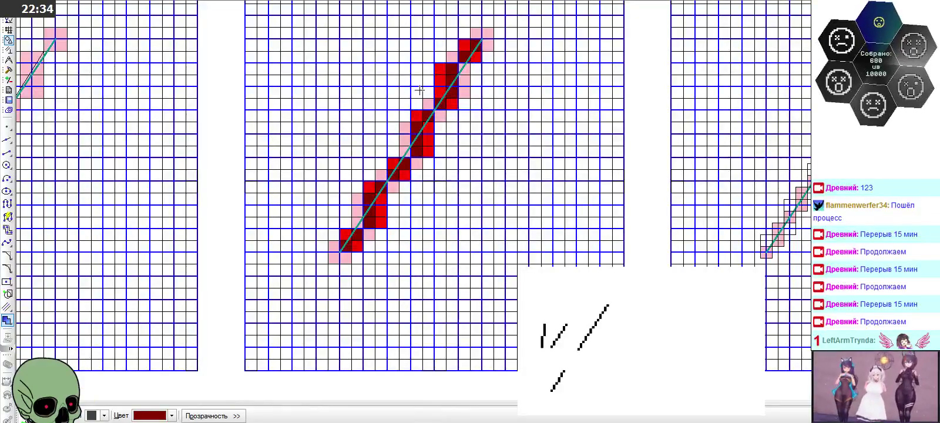
{"action": "scroll", "coordinate": [464, 59], "scroll_direction": "up", "scroll_amount": 1}
{"action": "scroll", "coordinate": [465, 62], "scroll_direction": "up", "scroll_amount": 1}
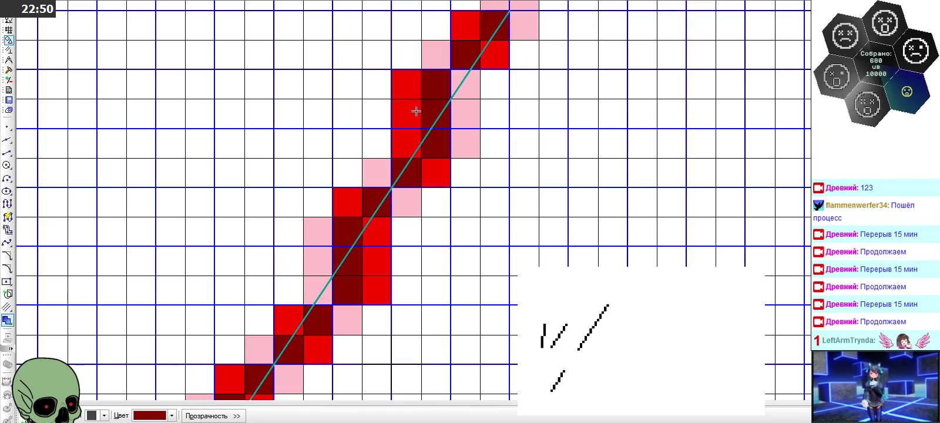
{"action": "scroll", "coordinate": [354, 154], "scroll_direction": "down", "scroll_amount": 1}
{"action": "scroll", "coordinate": [354, 154], "scroll_direction": "down", "scroll_amount": 1}
{"action": "scroll", "coordinate": [354, 154], "scroll_direction": "down", "scroll_amount": 1}
{"action": "scroll", "coordinate": [354, 154], "scroll_direction": "down", "scroll_amount": 2}
{"action": "scroll", "coordinate": [688, 211], "scroll_direction": "up", "scroll_amount": 2}
{"action": "scroll", "coordinate": [697, 213], "scroll_direction": "up", "scroll_amount": 1}
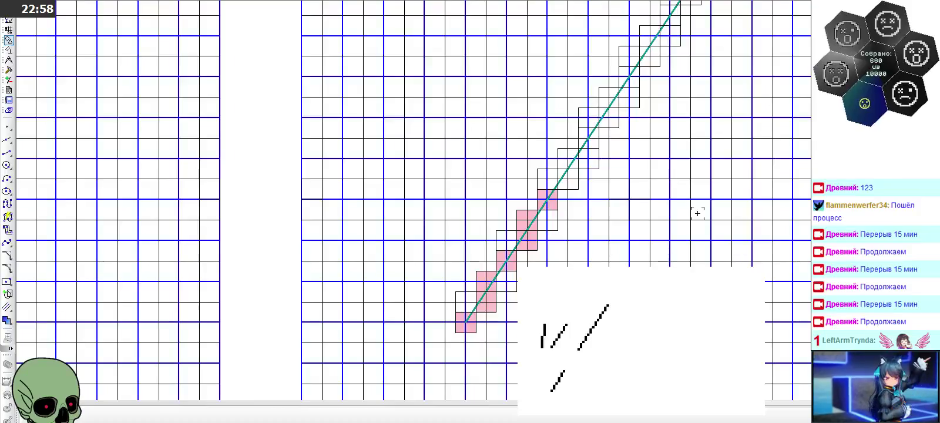
{"action": "scroll", "coordinate": [698, 211], "scroll_direction": "down", "scroll_amount": 1}
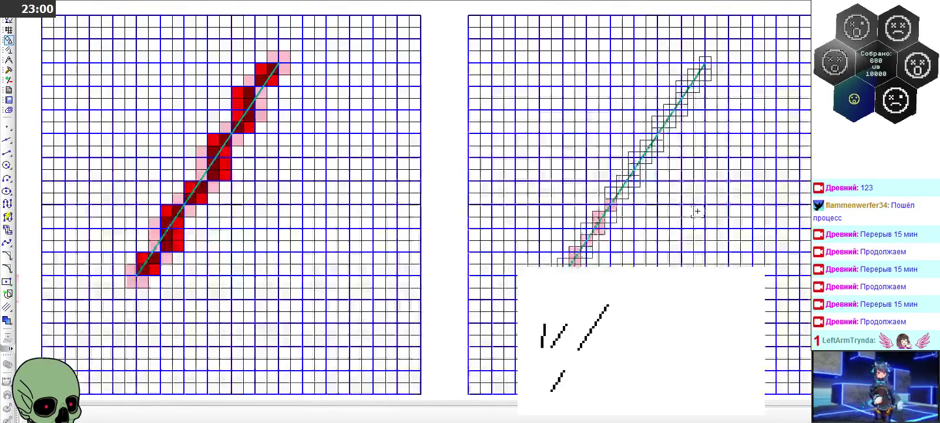
{"action": "scroll", "coordinate": [289, 268], "scroll_direction": "up", "scroll_amount": 1}
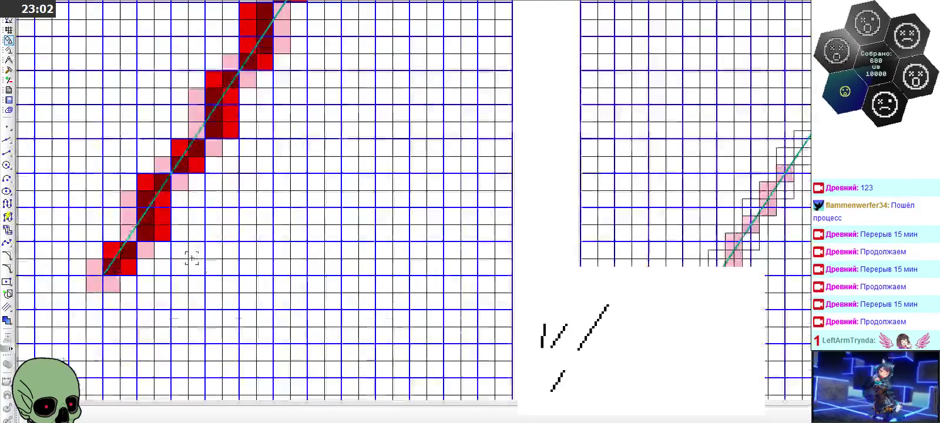
{"action": "left_click", "coordinate": [120, 262]}
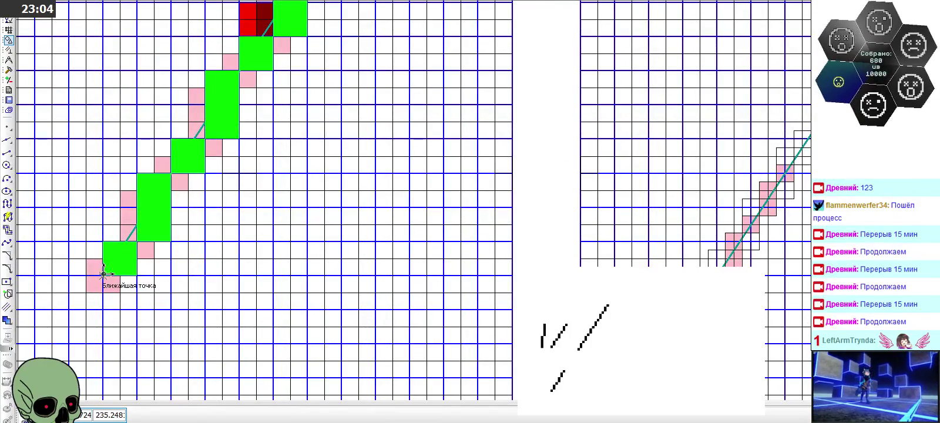
Select the red blocks on the third grid and delete them
{"action": "scroll", "coordinate": [111, 270], "scroll_direction": "down", "scroll_amount": 1}
{"action": "scroll", "coordinate": [111, 270], "scroll_direction": "down", "scroll_amount": 1}
{"action": "scroll", "coordinate": [437, 284], "scroll_direction": "up", "scroll_amount": 2}
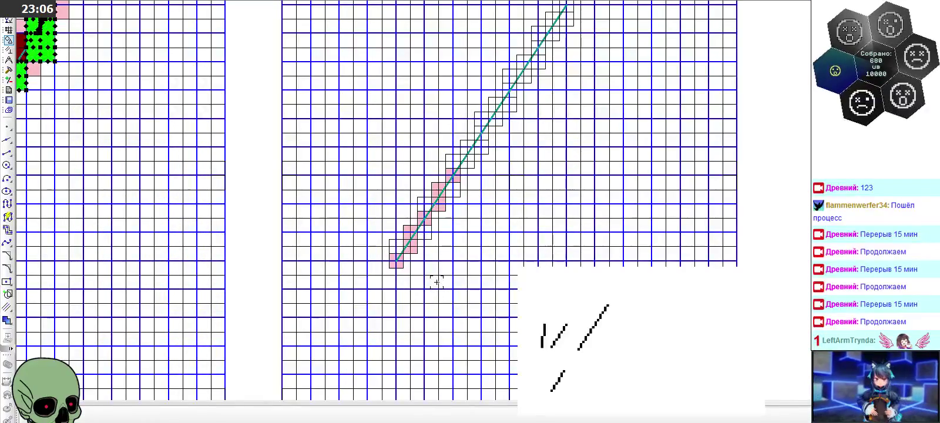
{"action": "scroll", "coordinate": [426, 262], "scroll_direction": "up", "scroll_amount": 1}
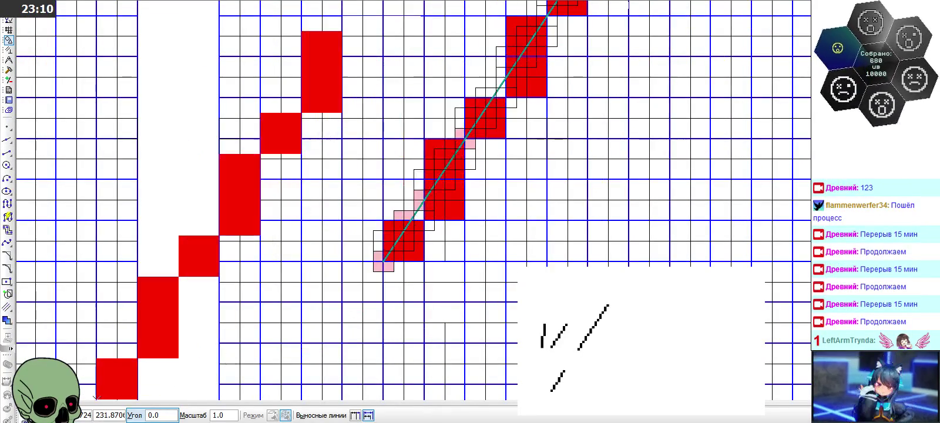
{"action": "scroll", "coordinate": [381, 241], "scroll_direction": "down", "scroll_amount": 2}
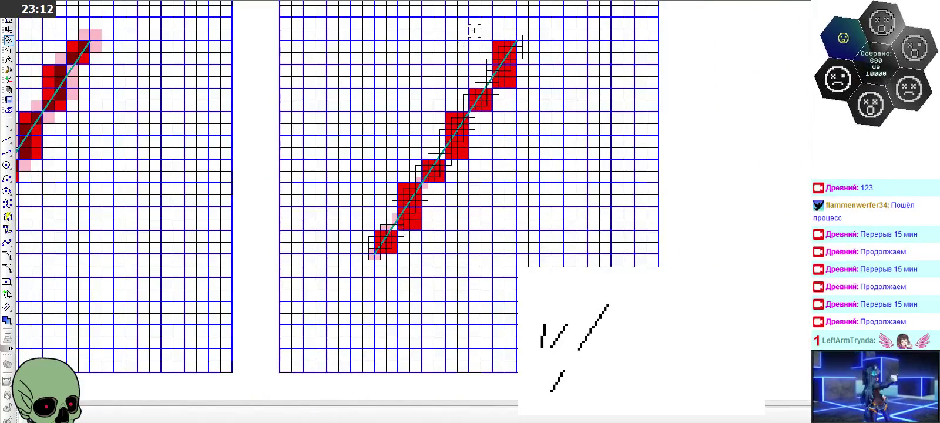
{"action": "scroll", "coordinate": [489, 80], "scroll_direction": "up", "scroll_amount": 2}
{"action": "left_click", "coordinate": [535, 93]}
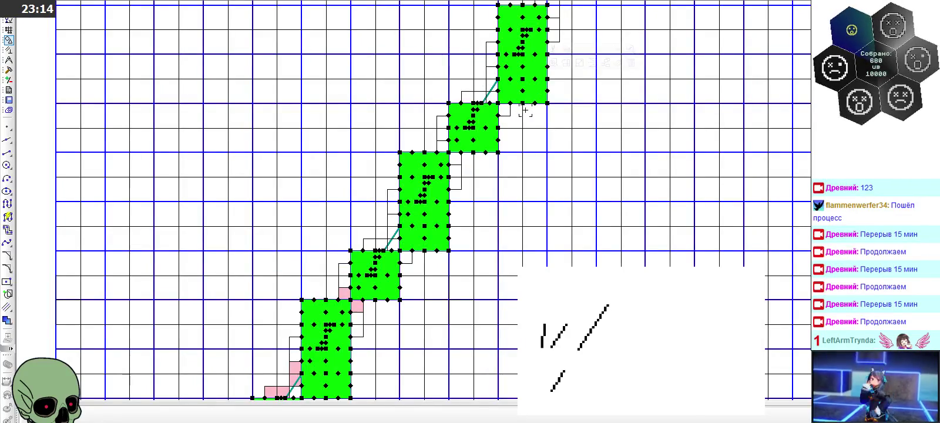
{"action": "key", "text": "Delete"}
Paste a copy of the red blocks onto the third grid
{"action": "scroll", "coordinate": [522, 103], "scroll_direction": "down", "scroll_amount": 2}
{"action": "scroll", "coordinate": [562, 93], "scroll_direction": "down", "scroll_amount": 1}
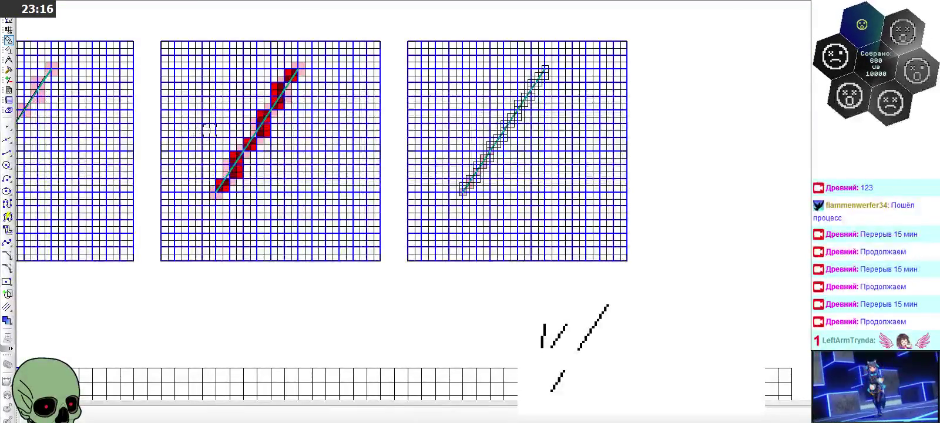
{"action": "scroll", "coordinate": [552, 117], "scroll_direction": "up", "scroll_amount": 2}
{"action": "scroll", "coordinate": [552, 118], "scroll_direction": "up", "scroll_amount": 1}
{"action": "key", "text": "ctrl+v"}
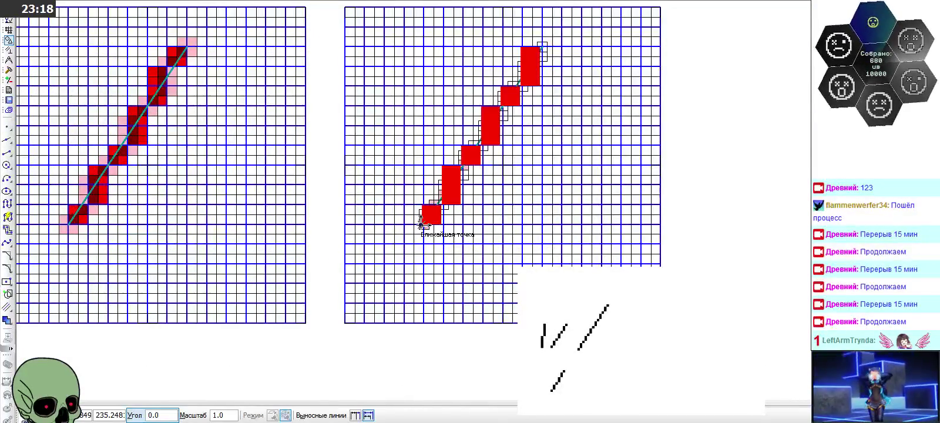
{"action": "left_click", "coordinate": [420, 222]}
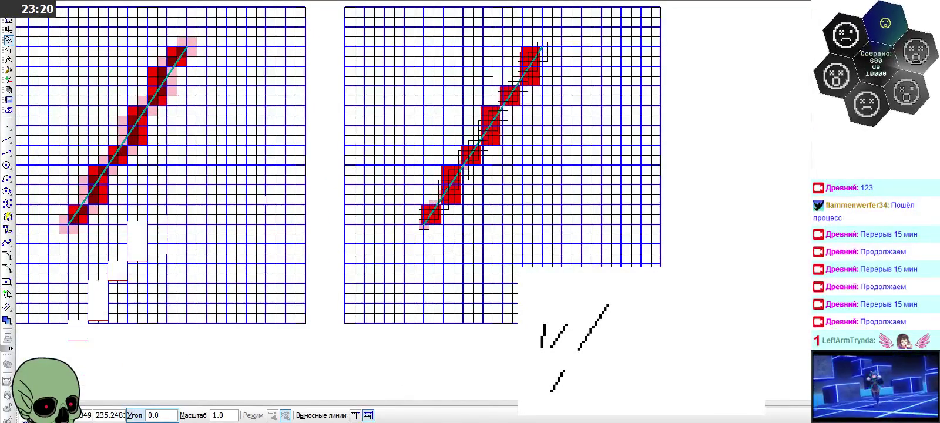
{"action": "key", "text": "Escape"}
Undo the pasted red blocks so only the teal line and pink cells remain
{"action": "scroll", "coordinate": [517, 118], "scroll_direction": "up", "scroll_amount": 2}
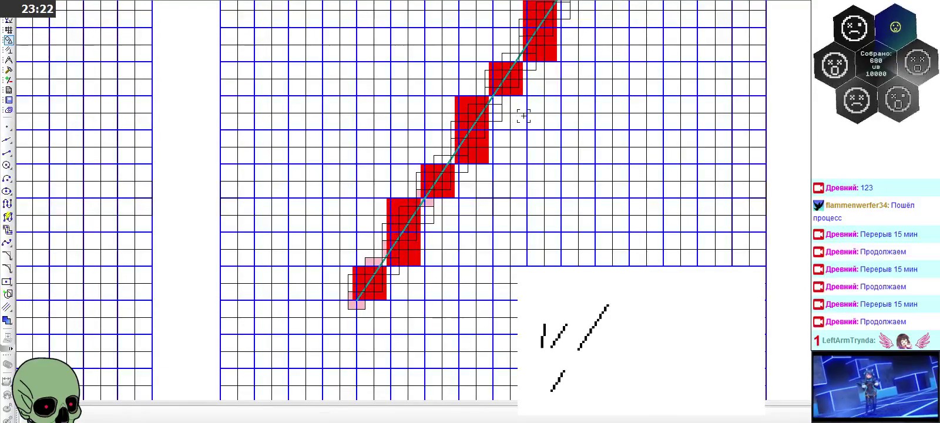
{"action": "scroll", "coordinate": [382, 265], "scroll_direction": "up", "scroll_amount": 2}
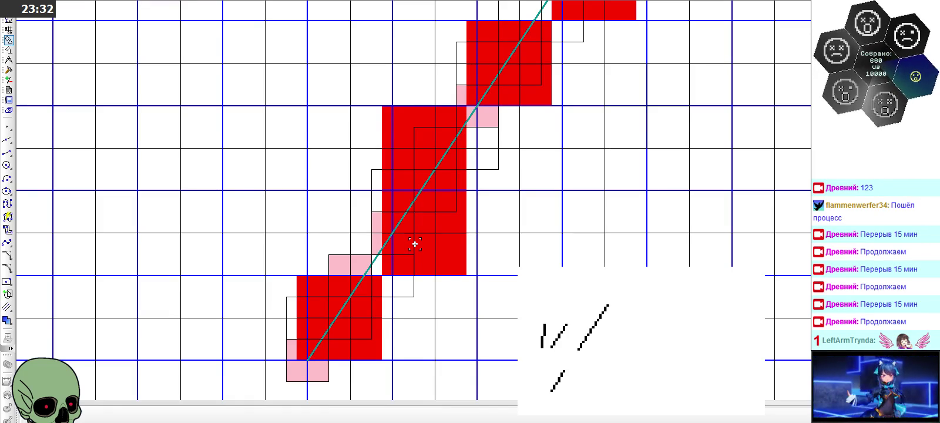
{"action": "key", "text": "ctrl+z"}
{"action": "scroll", "coordinate": [347, 178], "scroll_direction": "down", "scroll_amount": 5}
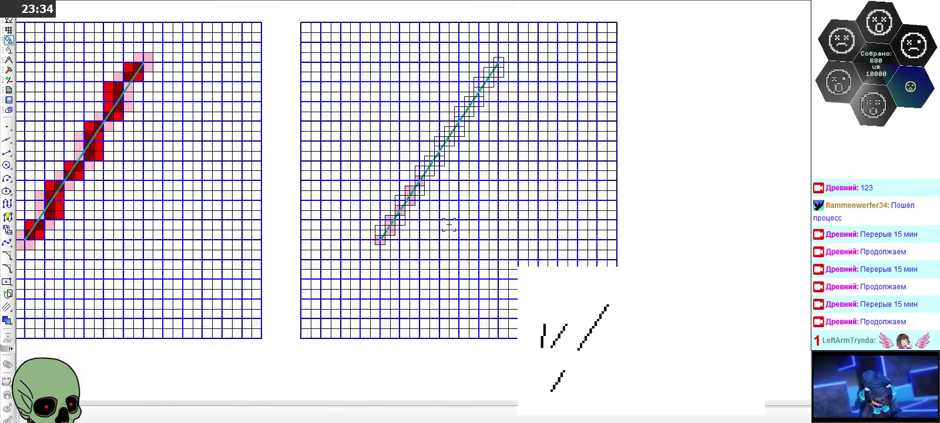
{"action": "scroll", "coordinate": [209, 200], "scroll_direction": "up", "scroll_amount": 4}
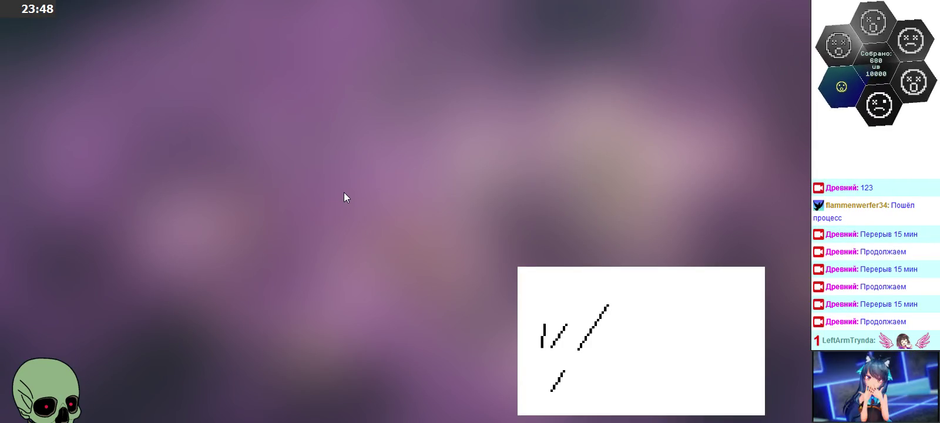
Search Yandex for 'алгоритм рисования отрезков если точки отрезка в углах сетки'
{"action": "type", "text": "алгоритм б"}
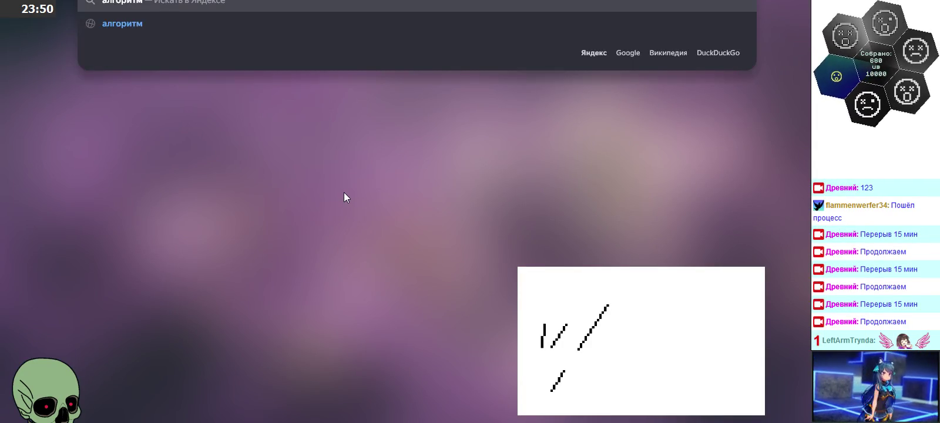
{"action": "key", "text": "BackSpace"}
{"action": "key", "text": "BackSpace"}
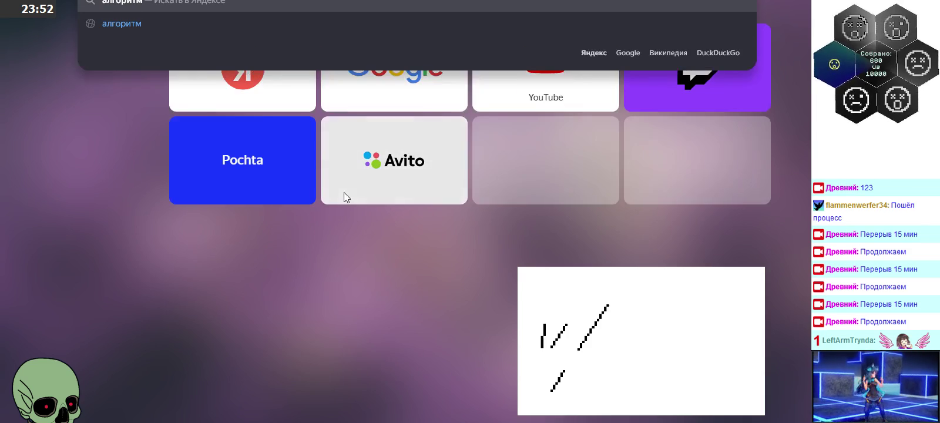
{"action": "type", "text": "рисовани"}
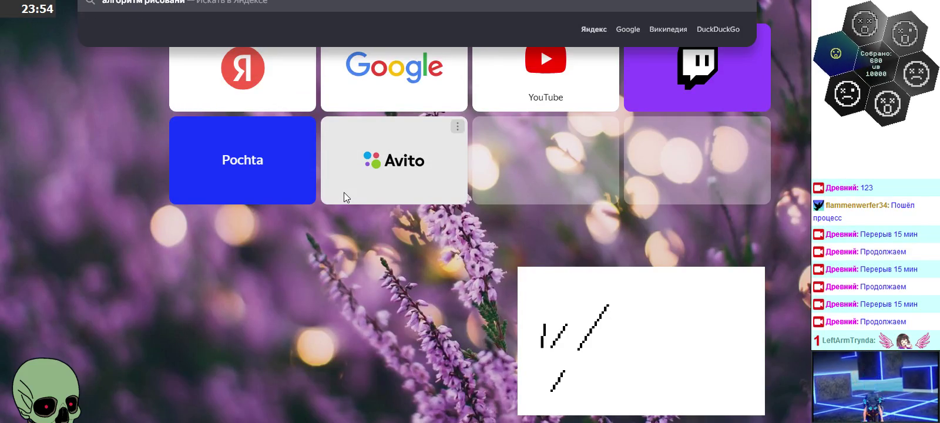
{"action": "type", "text": "я отрезк"}
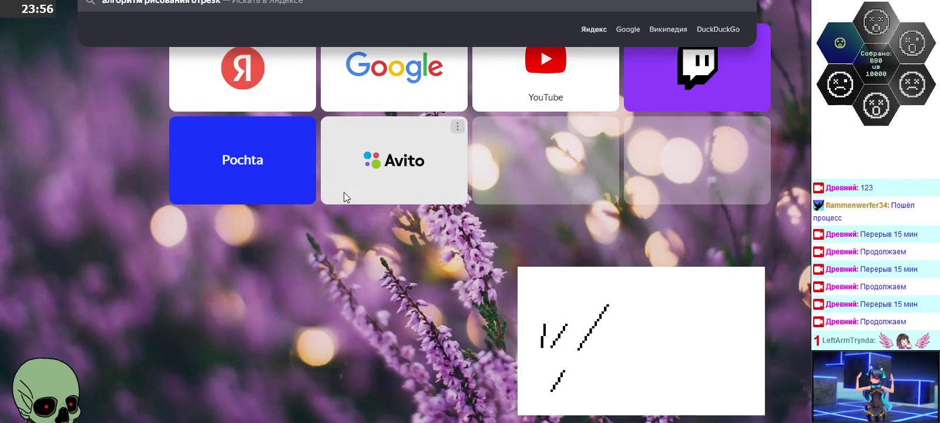
{"action": "type", "text": "ов"}
{"action": "type", "text": " если"}
{"action": "type", "text": " tg4"}
{"action": "key", "text": "BackSpace"}
{"action": "key", "text": "BackSpace"}
{"action": "key", "text": "BackSpace"}
{"action": "type", "text": "точки "}
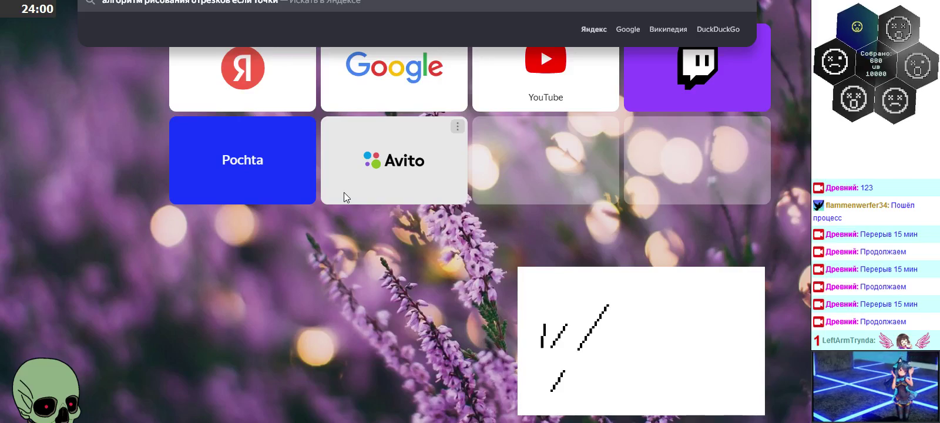
{"action": "type", "text": "отрезка в углах сетка"}
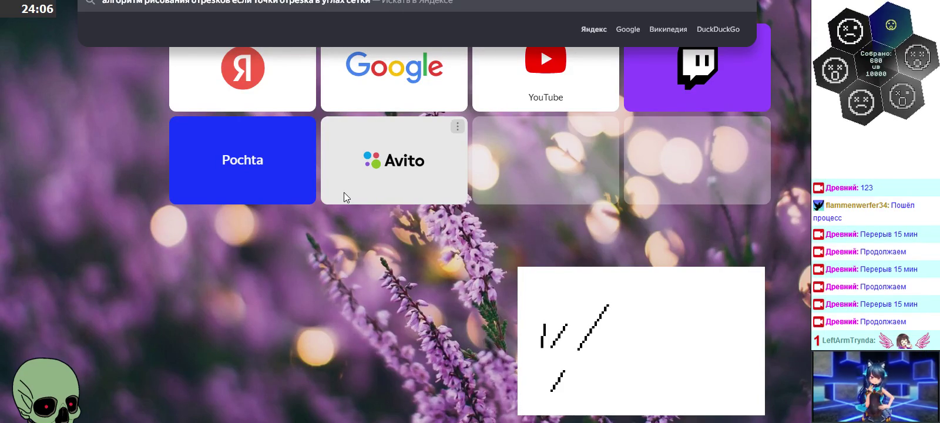
{"action": "key", "text": "Return"}
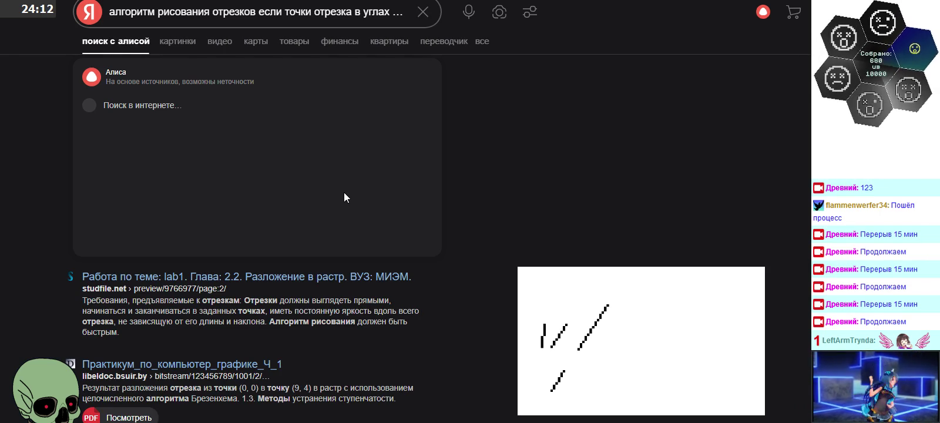
Open the Wikipedia line-algorithms result and read Alice's Bresenham and Wu answer
{"action": "scroll", "coordinate": [344, 193], "scroll_direction": "down", "scroll_amount": 1}
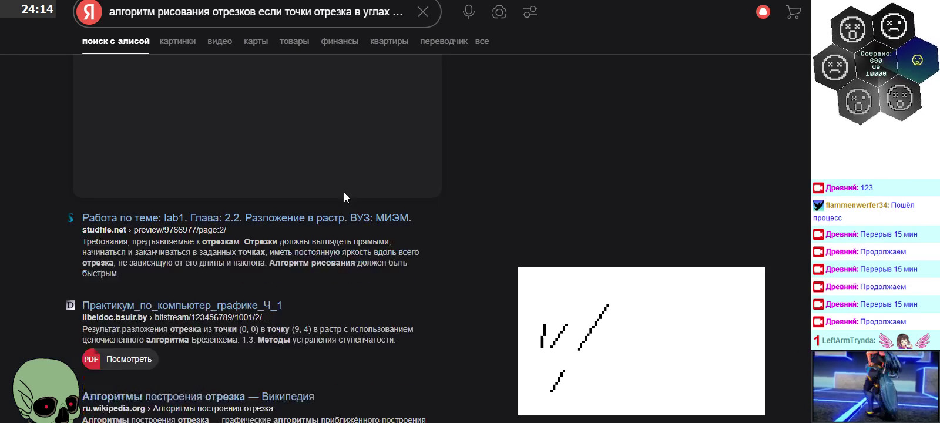
{"action": "scroll", "coordinate": [344, 193], "scroll_direction": "down", "scroll_amount": 2}
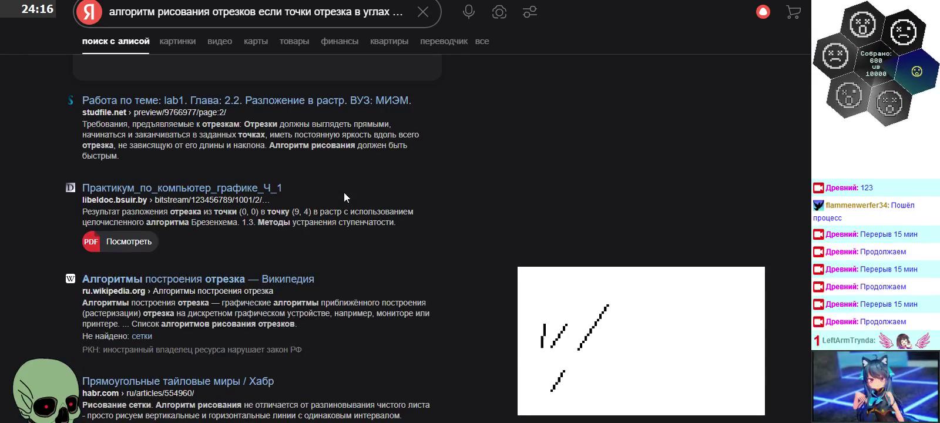
{"action": "left_click", "coordinate": [287, 279]}
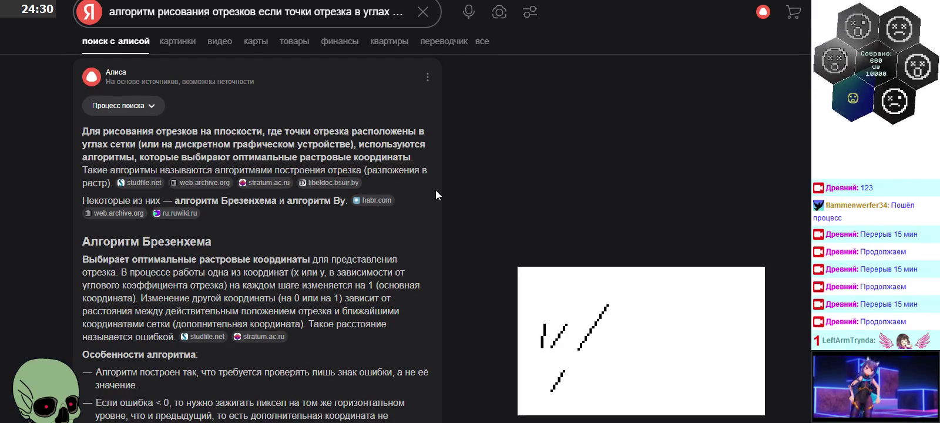
{"action": "scroll", "coordinate": [447, 188], "scroll_direction": "down", "scroll_amount": 3}
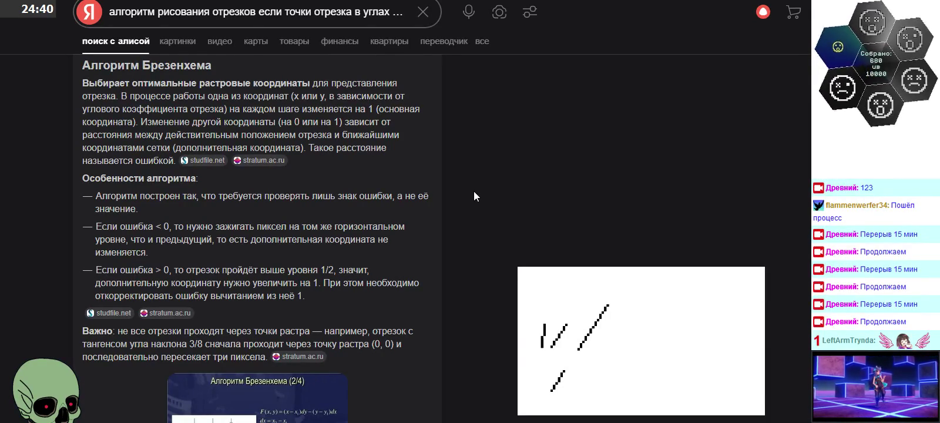
{"action": "scroll", "coordinate": [473, 191], "scroll_direction": "down", "scroll_amount": 2}
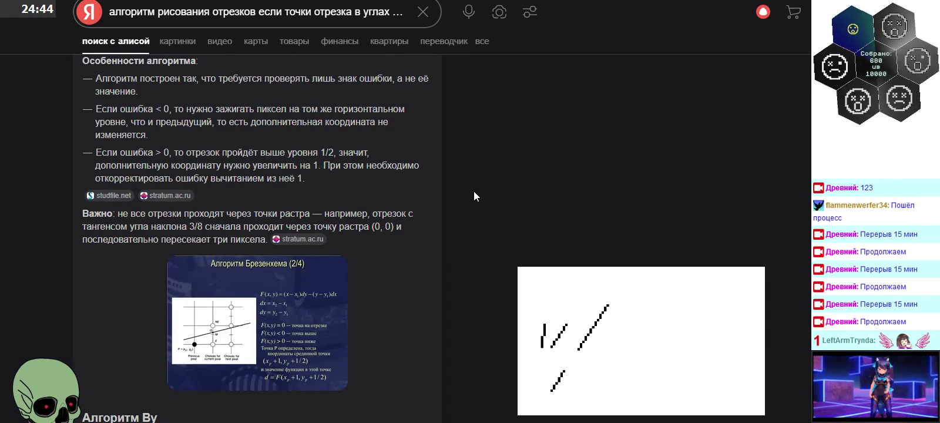
{"action": "scroll", "coordinate": [474, 191], "scroll_direction": "down", "scroll_amount": 4}
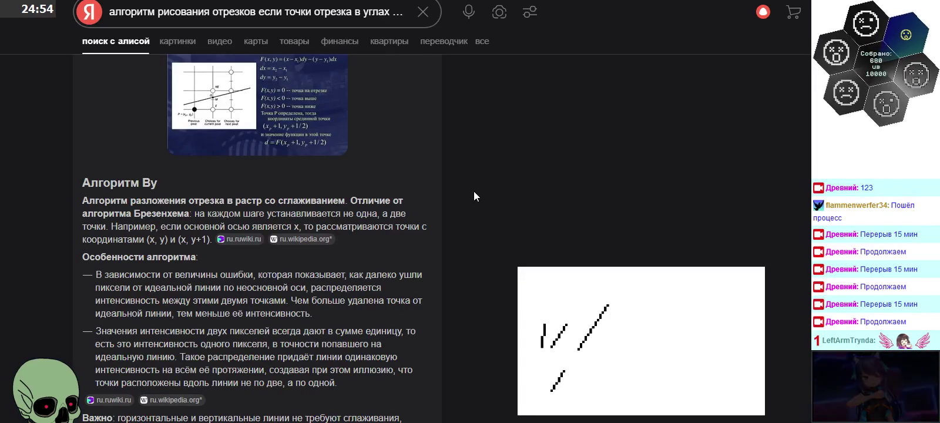
{"action": "scroll", "coordinate": [473, 191], "scroll_direction": "down", "scroll_amount": 1}
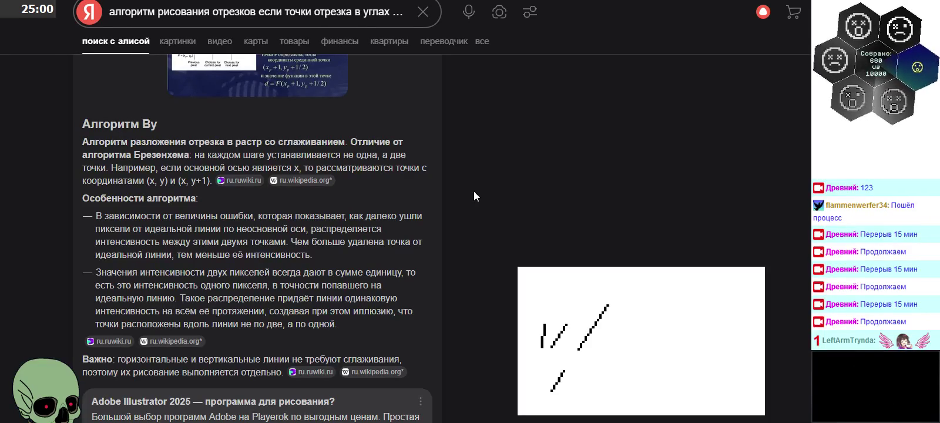
{"action": "scroll", "coordinate": [473, 191], "scroll_direction": "down", "scroll_amount": 1}
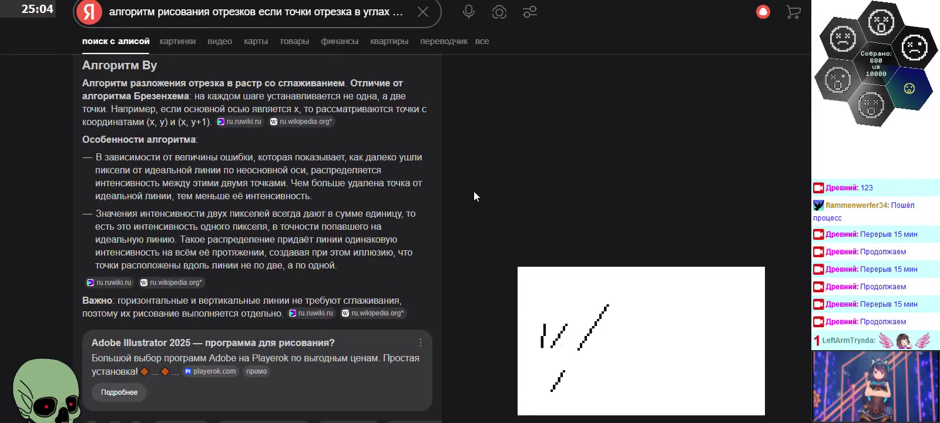
{"action": "scroll", "coordinate": [473, 190], "scroll_direction": "up", "scroll_amount": 2}
{"action": "scroll", "coordinate": [473, 189], "scroll_direction": "up", "scroll_amount": 5}
Look over the Wikipedia article, then return to the Yandex results' search box
{"action": "key", "text": "alt+Left"}
{"action": "scroll", "coordinate": [370, 107], "scroll_direction": "down", "scroll_amount": 2}
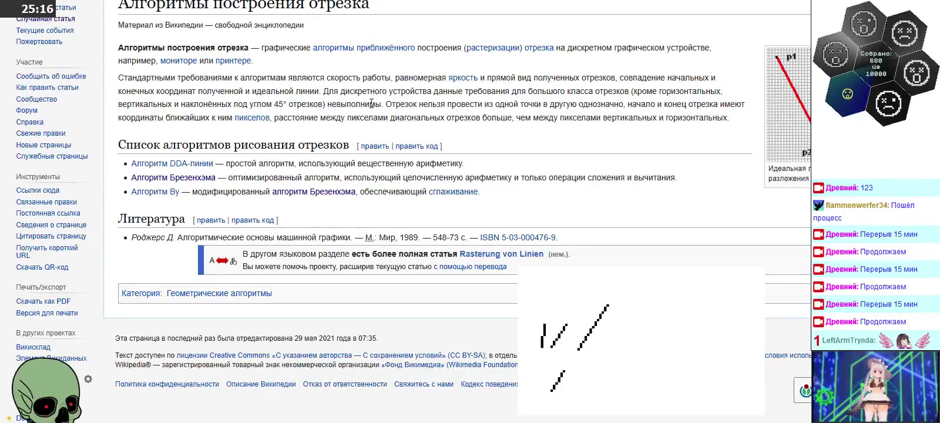
{"action": "scroll", "coordinate": [372, 103], "scroll_direction": "up", "scroll_amount": 3}
{"action": "key", "text": "ctrl+Tab"}
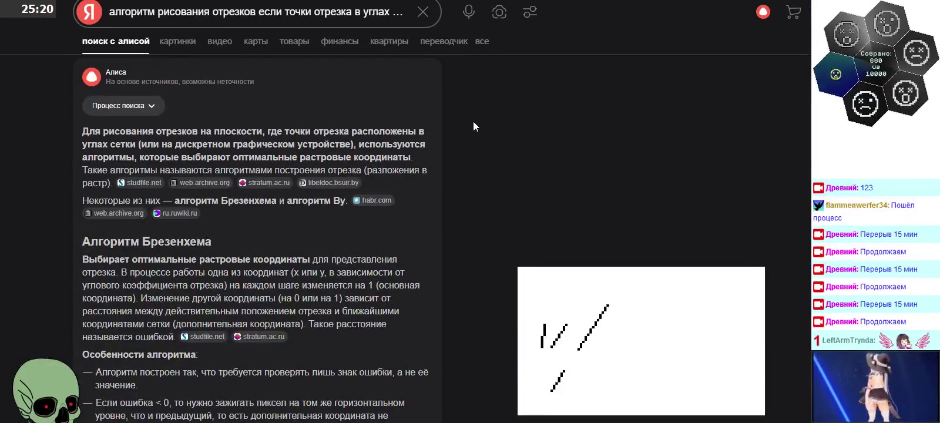
{"action": "left_click", "coordinate": [317, 10]}
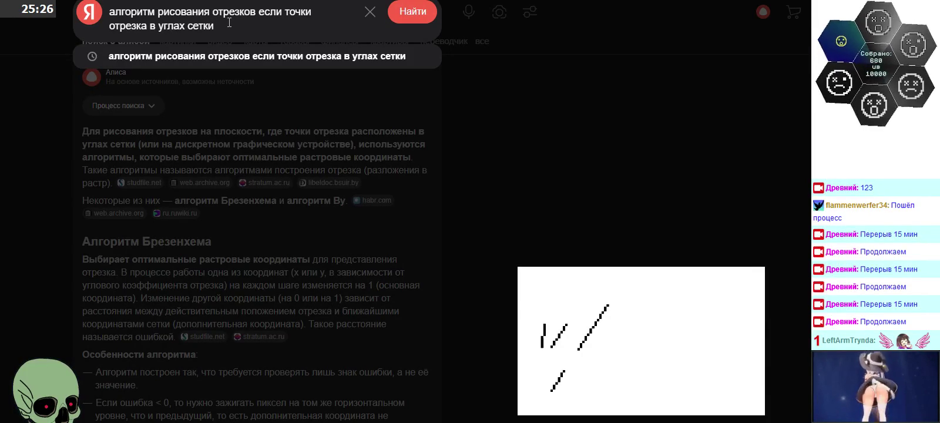
Refine the query with 'действительно' and 'а не в серединах пикселей' and search
{"action": "type", "text": "дей"}
{"action": "key", "text": "BackSpace"}
{"action": "key", "text": "BackSpace"}
{"action": "key", "text": "BackSpace"}
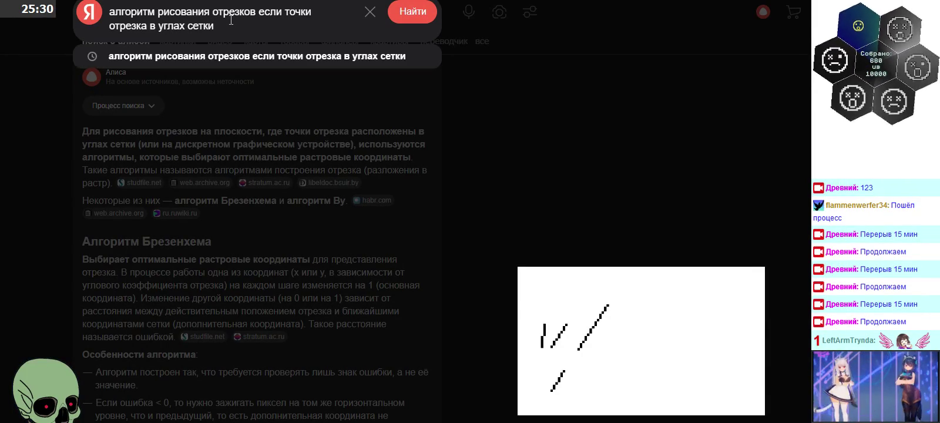
{"action": "left_click", "coordinate": [282, 12]}
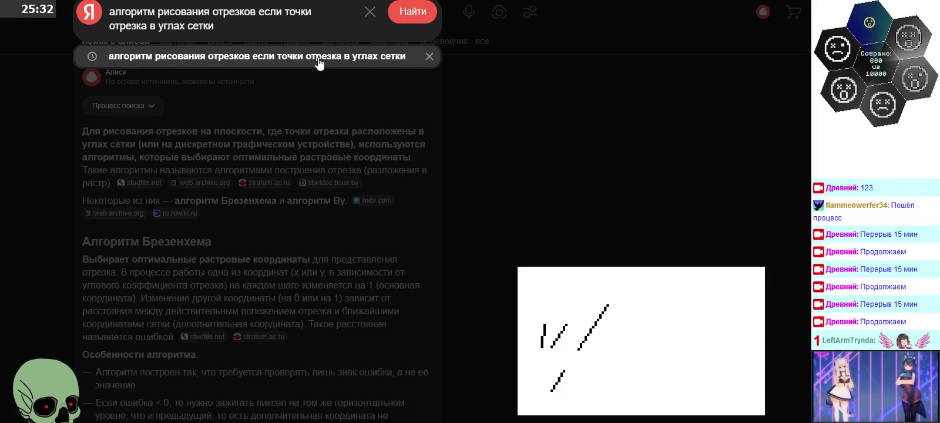
{"action": "left_click", "coordinate": [149, 24]}
{"action": "type", "text": "действительно"}
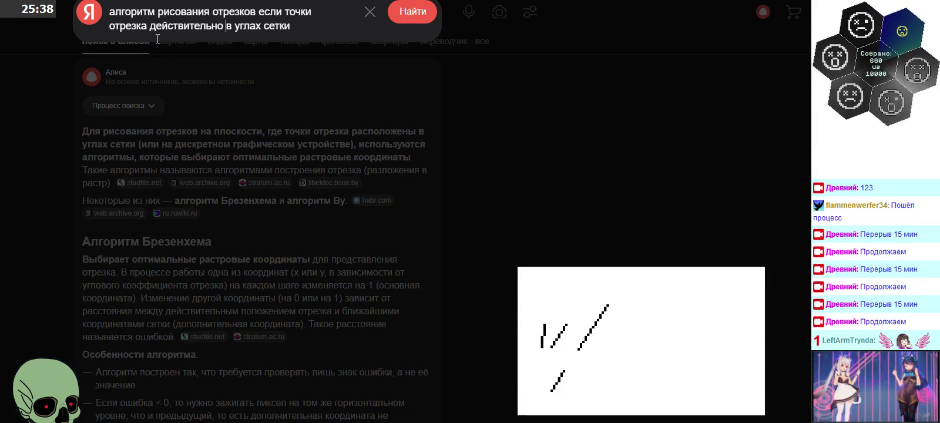
{"action": "key", "text": "End"}
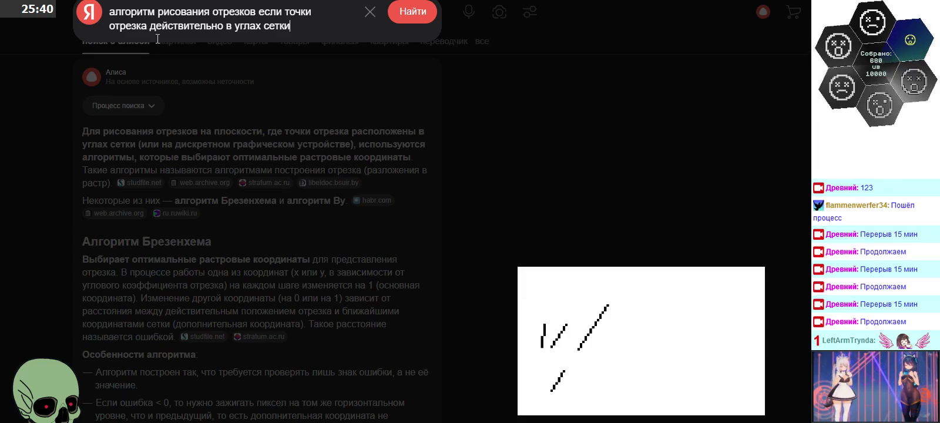
{"action": "type", "text": "а не в "}
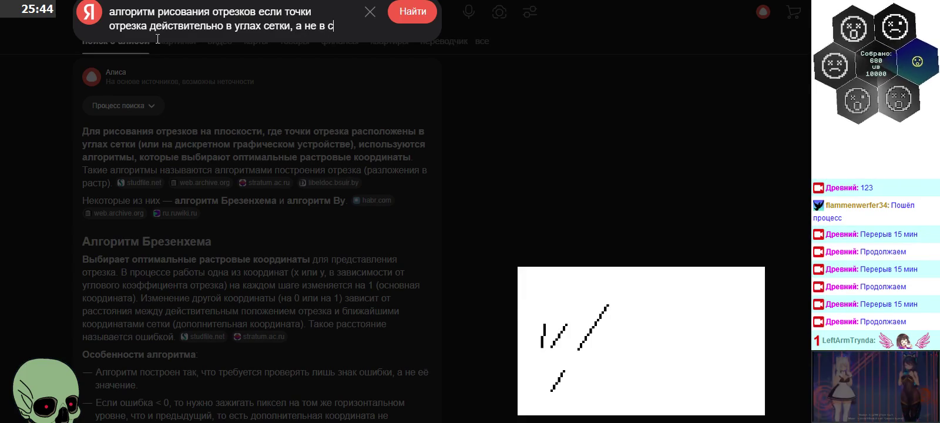
{"action": "type", "text": "середина"}
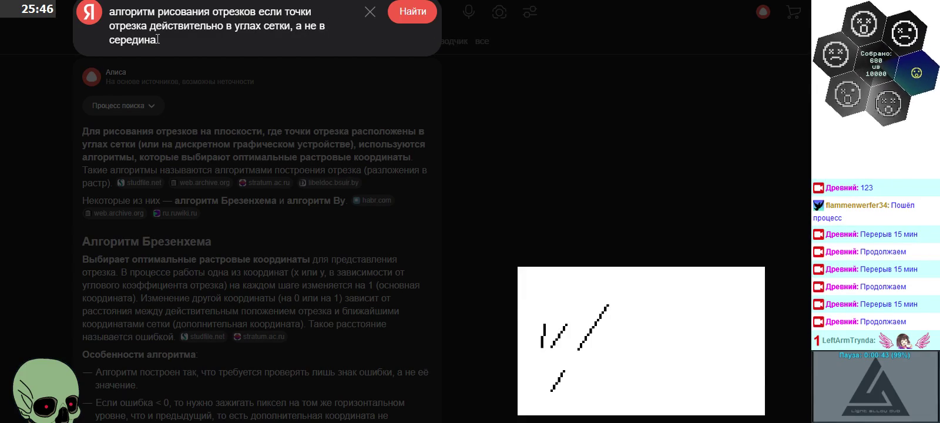
{"action": "type", "text": "х пикс"}
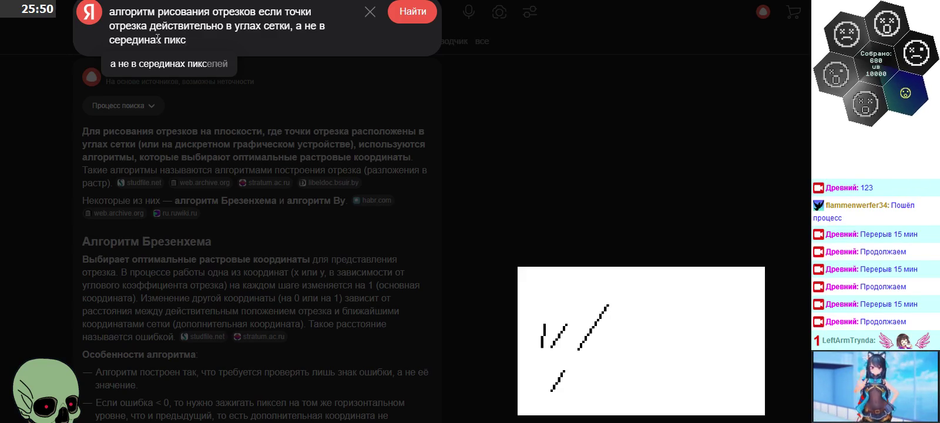
{"action": "type", "text": "елей"}
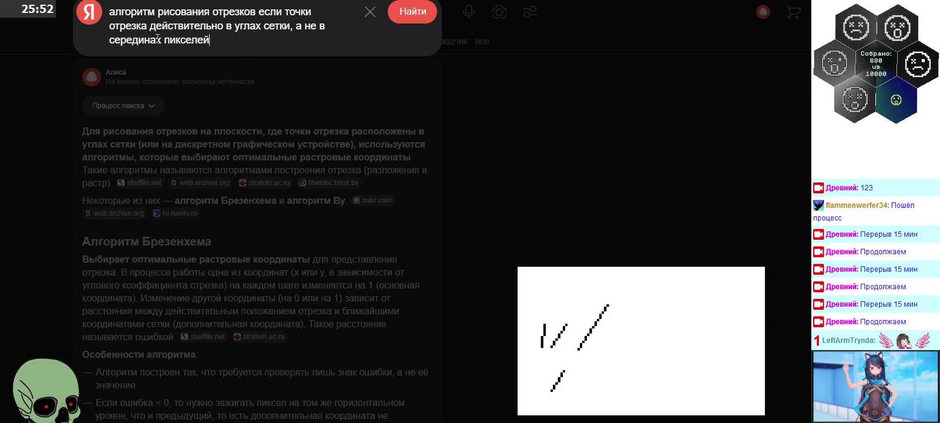
{"action": "key", "text": "Return"}
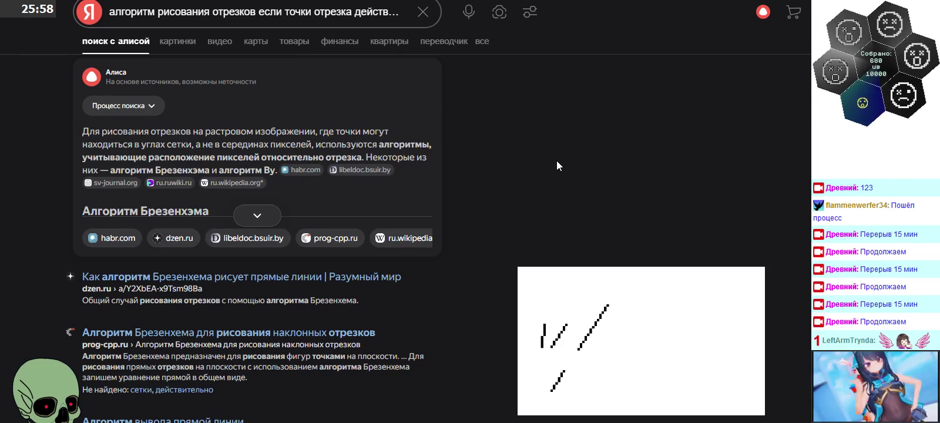
{"action": "mouse_move", "coordinate": [287, 211]}
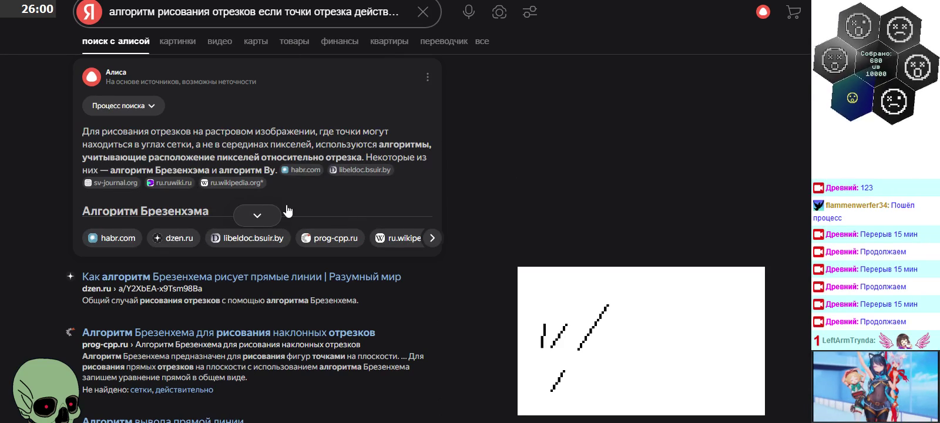
Scroll through the refined results, then close the browser window
{"action": "scroll", "coordinate": [294, 208], "scroll_direction": "down", "scroll_amount": 5}
{"action": "scroll", "coordinate": [353, 200], "scroll_direction": "down", "scroll_amount": 4}
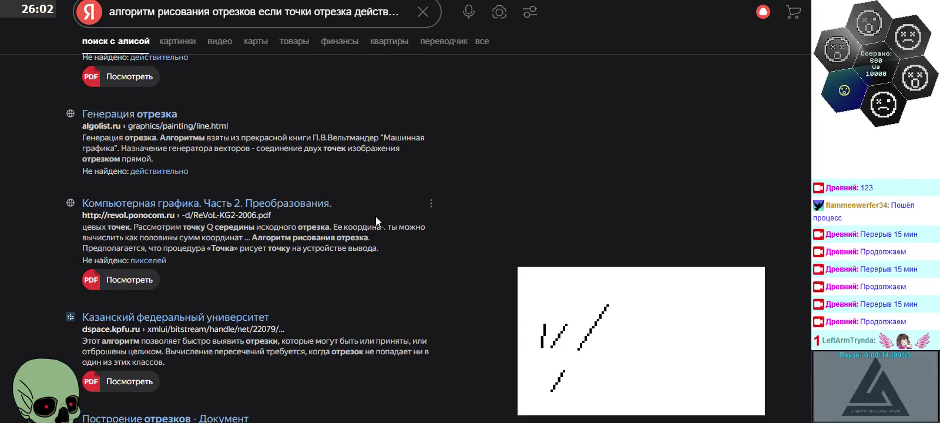
{"action": "scroll", "coordinate": [375, 216], "scroll_direction": "down", "scroll_amount": 5}
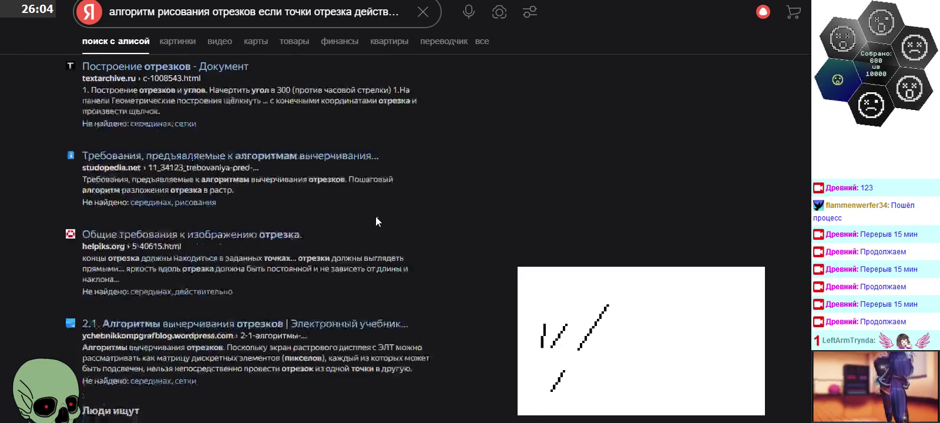
{"action": "scroll", "coordinate": [379, 212], "scroll_direction": "down", "scroll_amount": 4}
{"action": "key", "text": "alt+F4"}
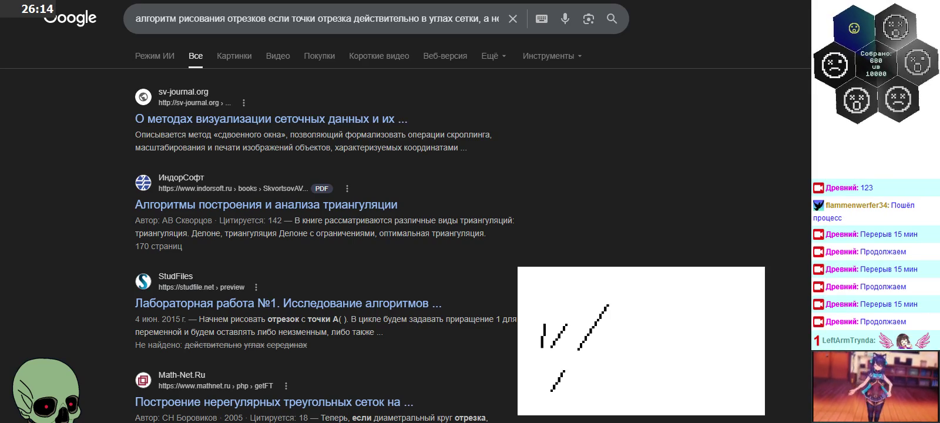
Scroll through the Google results for the grid-corner line-drawing query
{"action": "scroll", "coordinate": [323, 235], "scroll_direction": "down", "scroll_amount": 4}
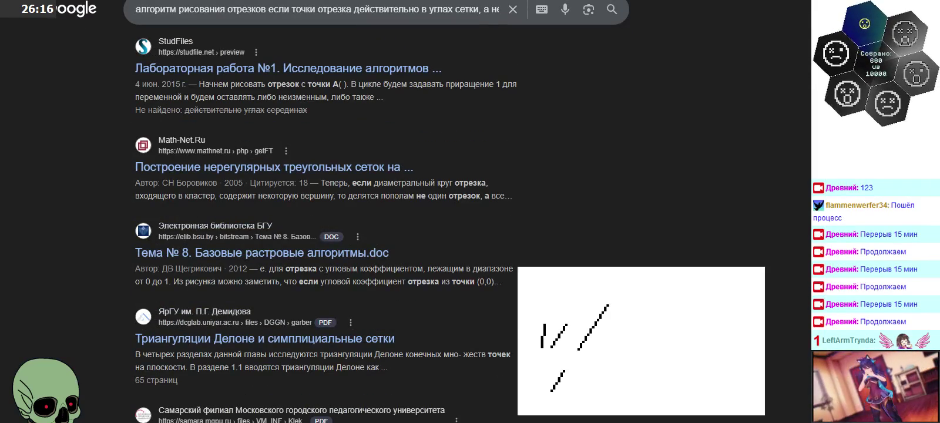
{"action": "scroll", "coordinate": [323, 235], "scroll_direction": "down", "scroll_amount": 2}
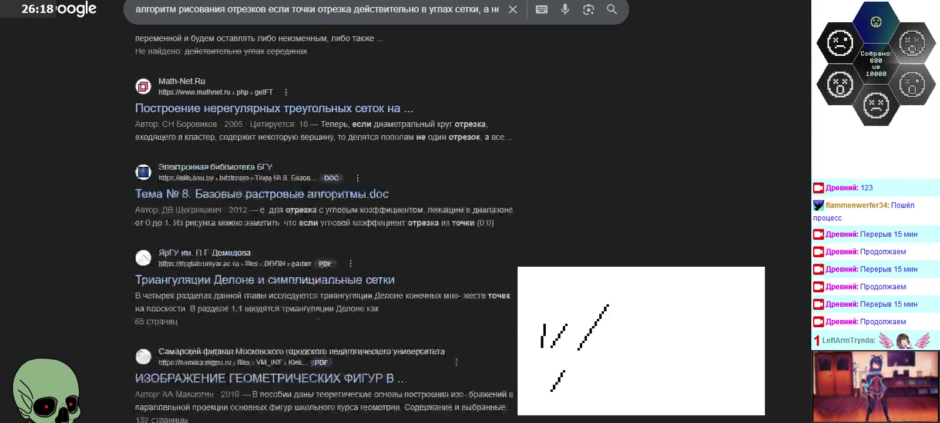
{"action": "scroll", "coordinate": [323, 235], "scroll_direction": "down", "scroll_amount": 3}
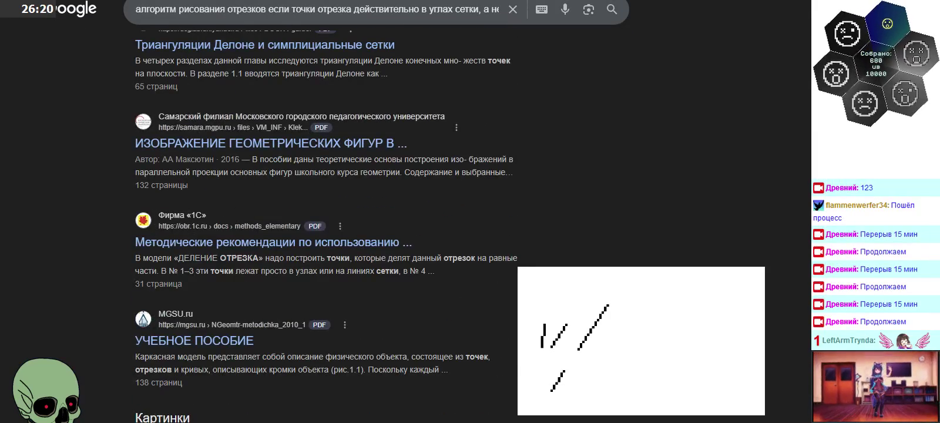
{"action": "scroll", "coordinate": [323, 235], "scroll_direction": "down", "scroll_amount": 3}
{"action": "scroll", "coordinate": [323, 235], "scroll_direction": "down", "scroll_amount": 2}
{"action": "scroll", "coordinate": [326, 235], "scroll_direction": "up", "scroll_amount": 5}
{"action": "scroll", "coordinate": [326, 235], "scroll_direction": "up", "scroll_amount": 1}
{"action": "scroll", "coordinate": [326, 235], "scroll_direction": "up", "scroll_amount": 2}
{"action": "scroll", "coordinate": [326, 235], "scroll_direction": "up", "scroll_amount": 2}
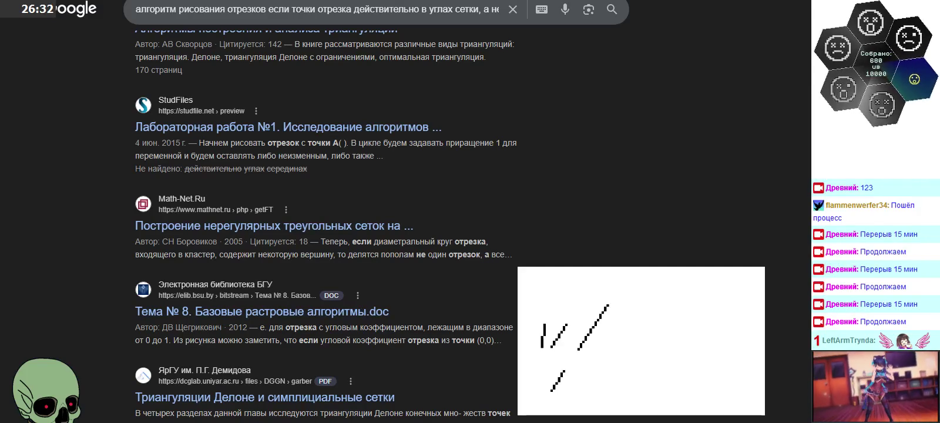
{"action": "scroll", "coordinate": [376, 235], "scroll_direction": "up", "scroll_amount": 3}
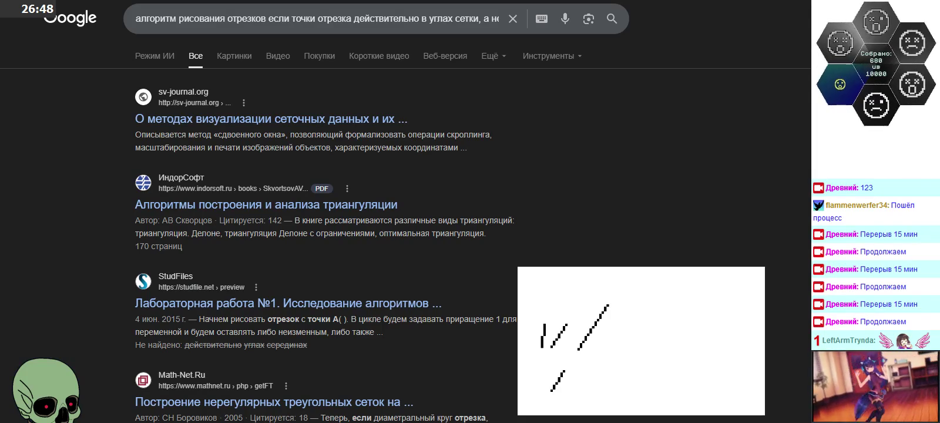
Open the grid data visualization article and skim through its PDF
{"action": "left_click", "coordinate": [369, 125]}
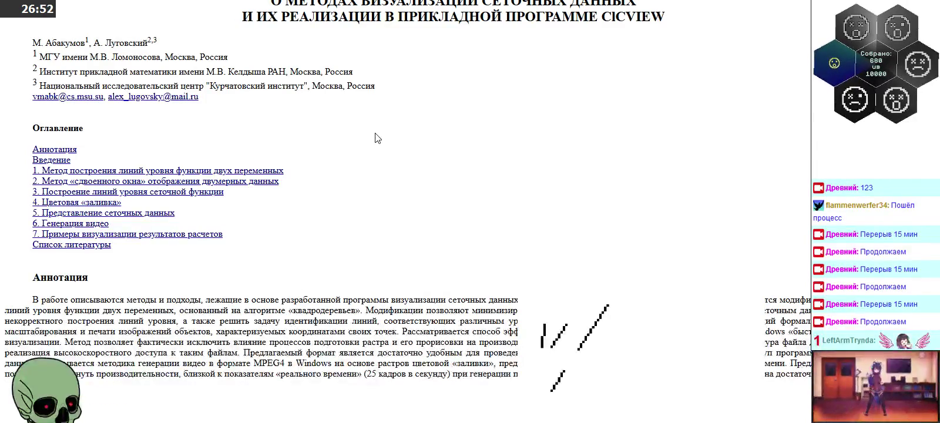
{"action": "scroll", "coordinate": [375, 135], "scroll_direction": "down", "scroll_amount": 5}
{"action": "scroll", "coordinate": [376, 137], "scroll_direction": "down", "scroll_amount": 5}
{"action": "scroll", "coordinate": [381, 141], "scroll_direction": "down", "scroll_amount": 3}
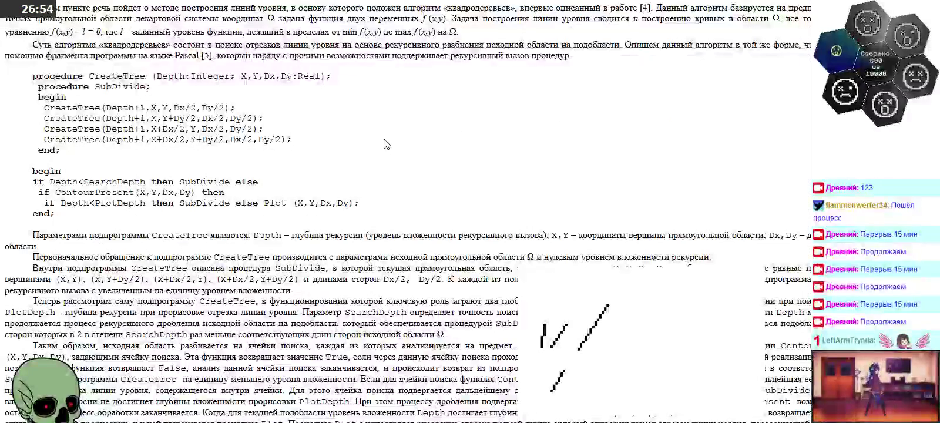
{"action": "scroll", "coordinate": [388, 141], "scroll_direction": "down", "scroll_amount": 5}
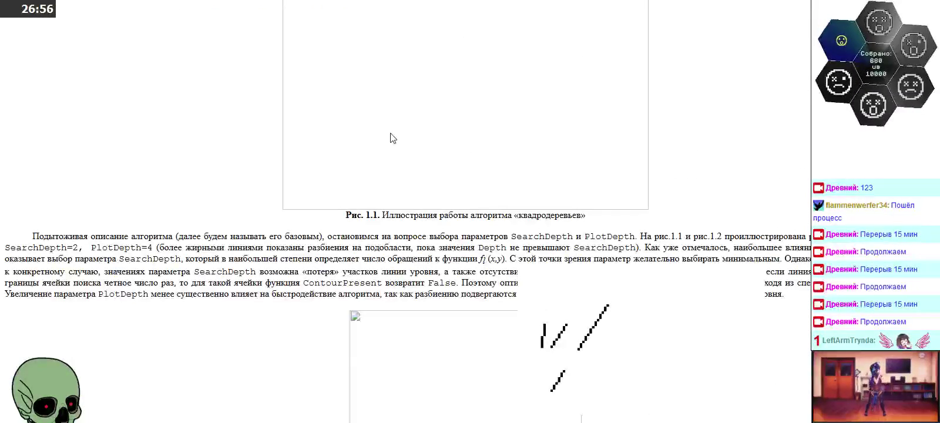
{"action": "scroll", "coordinate": [391, 136], "scroll_direction": "up", "scroll_amount": 2}
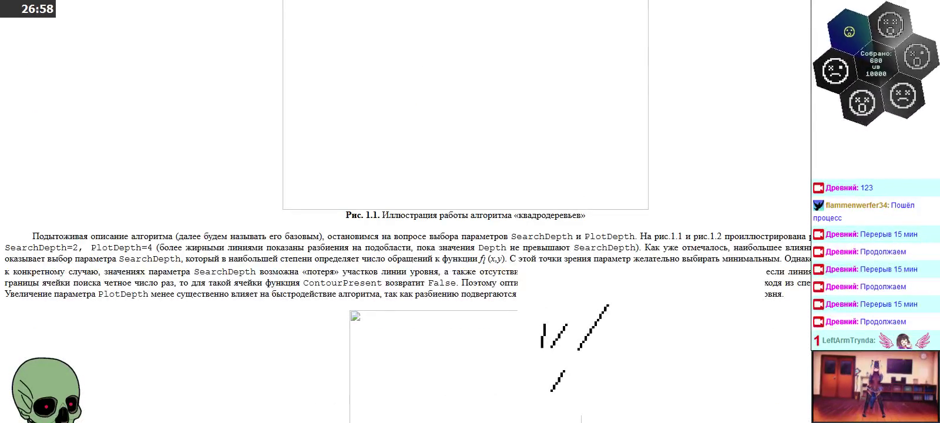
Return to the search results and read the AI Mode answer recommending Bresenham's algorithm
{"action": "key", "text": "alt+Tab"}
{"action": "scroll", "coordinate": [359, 139], "scroll_direction": "down", "scroll_amount": 2}
{"action": "scroll", "coordinate": [361, 145], "scroll_direction": "down", "scroll_amount": 1}
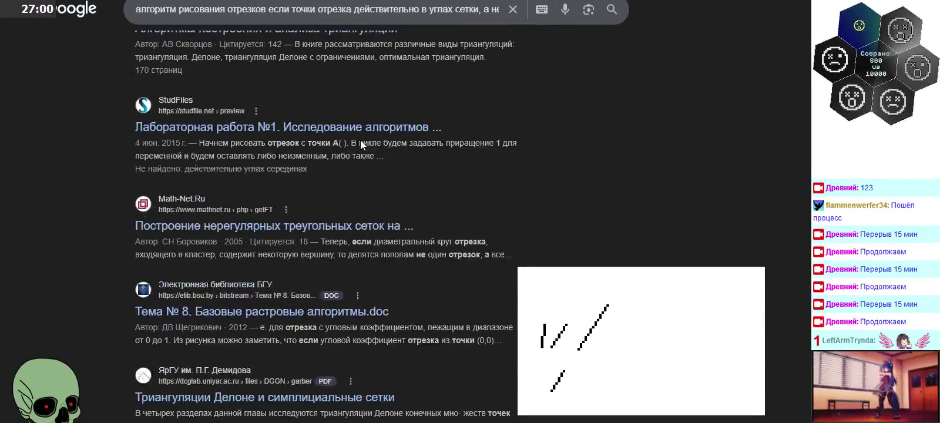
{"action": "scroll", "coordinate": [360, 144], "scroll_direction": "up", "scroll_amount": 3}
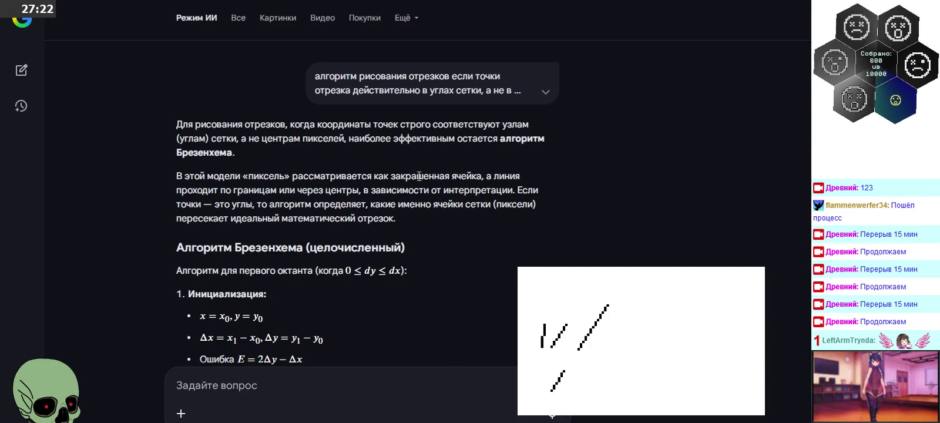
{"action": "scroll", "coordinate": [418, 176], "scroll_direction": "down", "scroll_amount": 2}
{"action": "scroll", "coordinate": [418, 176], "scroll_direction": "down", "scroll_amount": 5}
{"action": "scroll", "coordinate": [418, 177], "scroll_direction": "down", "scroll_amount": 2}
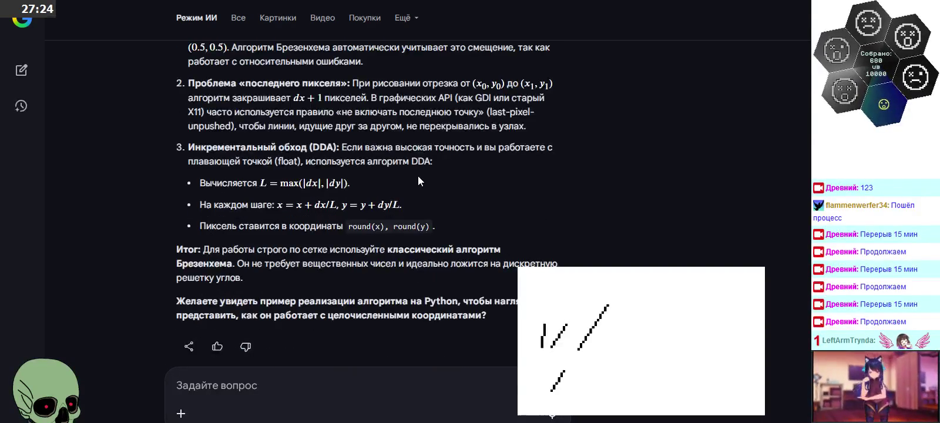
{"action": "scroll", "coordinate": [418, 176], "scroll_direction": "up", "scroll_amount": 1}
{"action": "scroll", "coordinate": [418, 176], "scroll_direction": "up", "scroll_amount": 1}
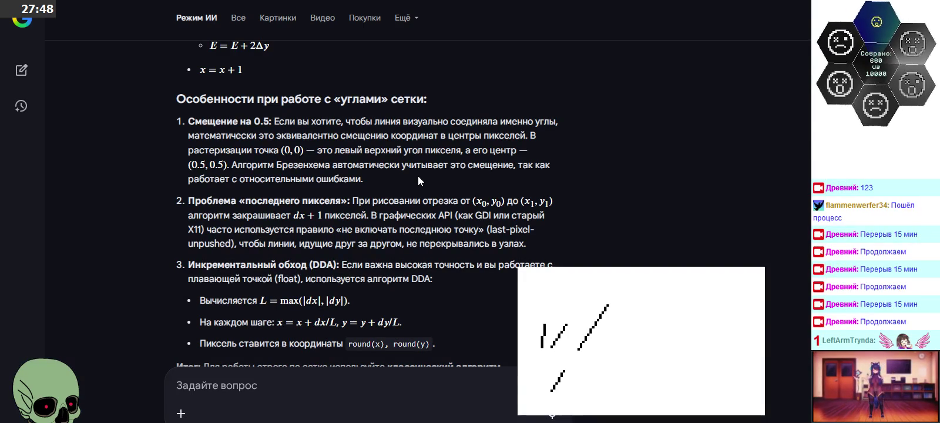
{"action": "scroll", "coordinate": [418, 176], "scroll_direction": "down", "scroll_amount": 1}
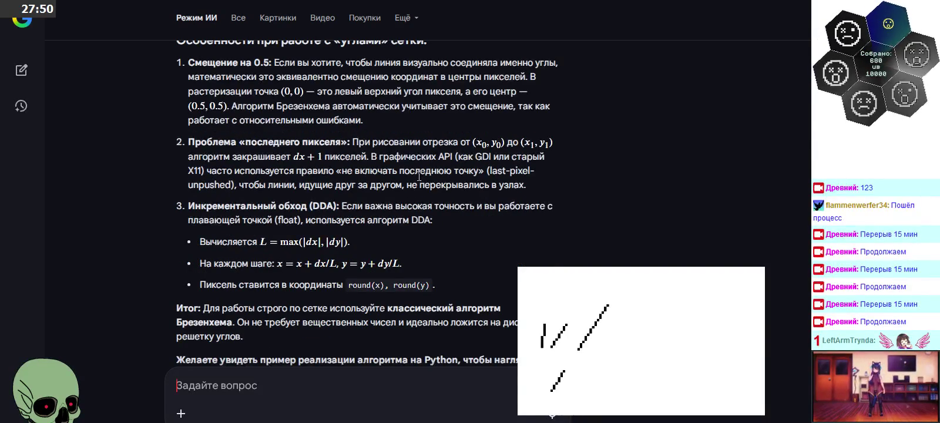
{"action": "scroll", "coordinate": [419, 176], "scroll_direction": "down", "scroll_amount": 1}
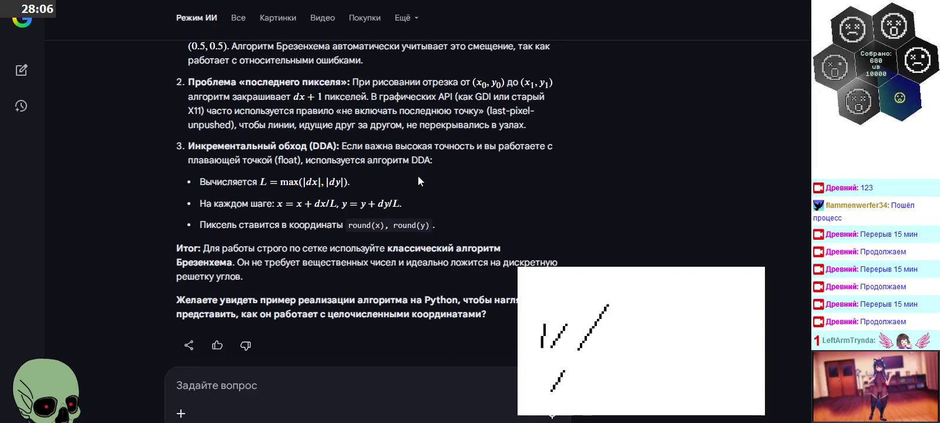
{"action": "scroll", "coordinate": [418, 176], "scroll_direction": "up", "scroll_amount": 4}
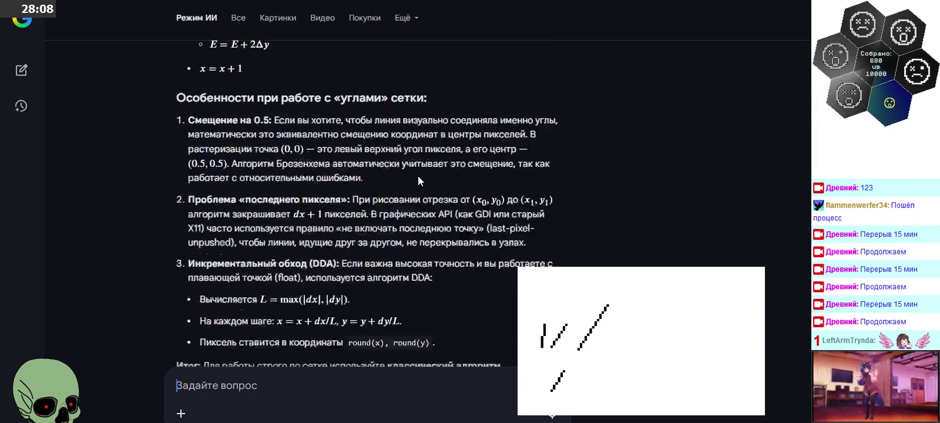
{"action": "scroll", "coordinate": [418, 176], "scroll_direction": "up", "scroll_amount": 2}
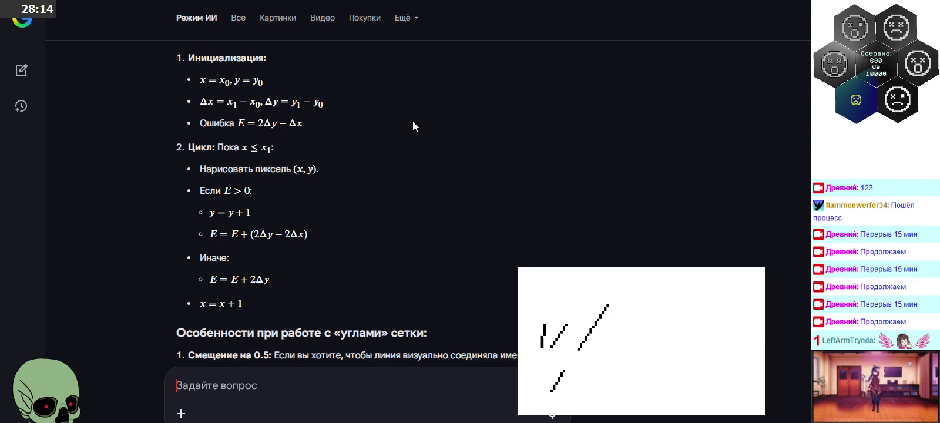
{"action": "scroll", "coordinate": [413, 127], "scroll_direction": "down", "scroll_amount": 2}
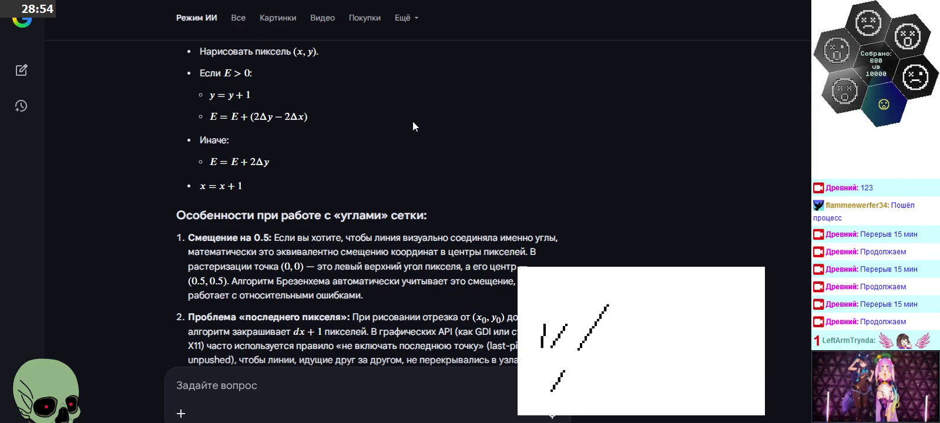
{"action": "scroll", "coordinate": [412, 121], "scroll_direction": "down", "scroll_amount": 2}
Return to the drawing and zoom in and out on the pink and red staircase grids
{"action": "key", "text": "alt+Tab"}
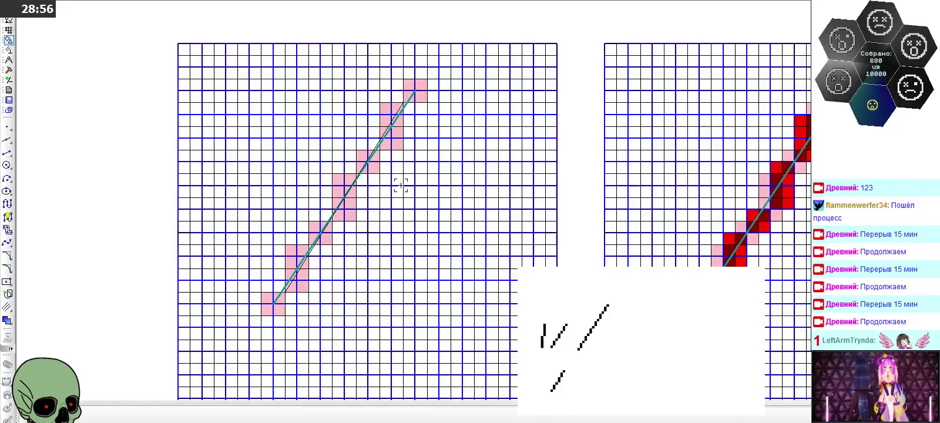
{"action": "scroll", "coordinate": [270, 303], "scroll_direction": "up", "scroll_amount": 2}
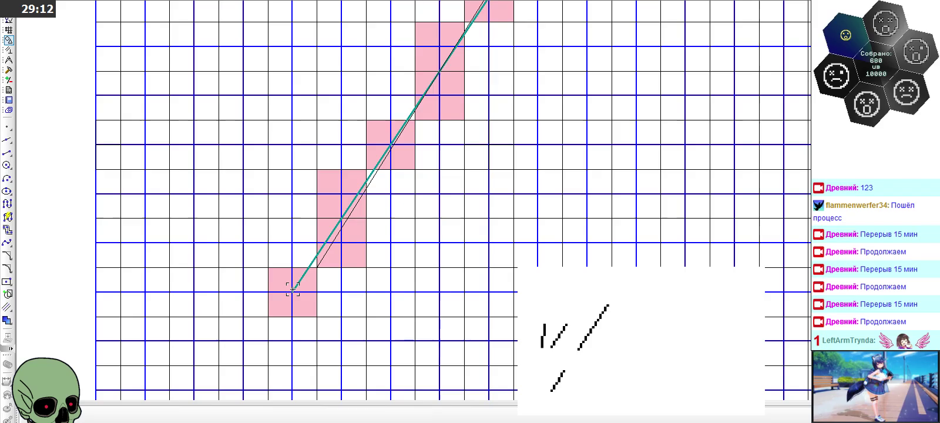
{"action": "scroll", "coordinate": [292, 289], "scroll_direction": "down", "scroll_amount": 2}
{"action": "scroll", "coordinate": [292, 289], "scroll_direction": "down", "scroll_amount": 2}
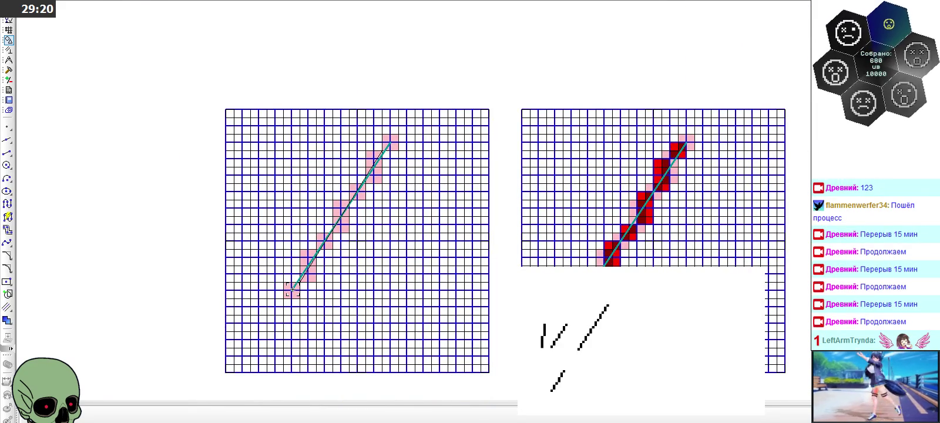
{"action": "scroll", "coordinate": [292, 288], "scroll_direction": "up", "scroll_amount": 2}
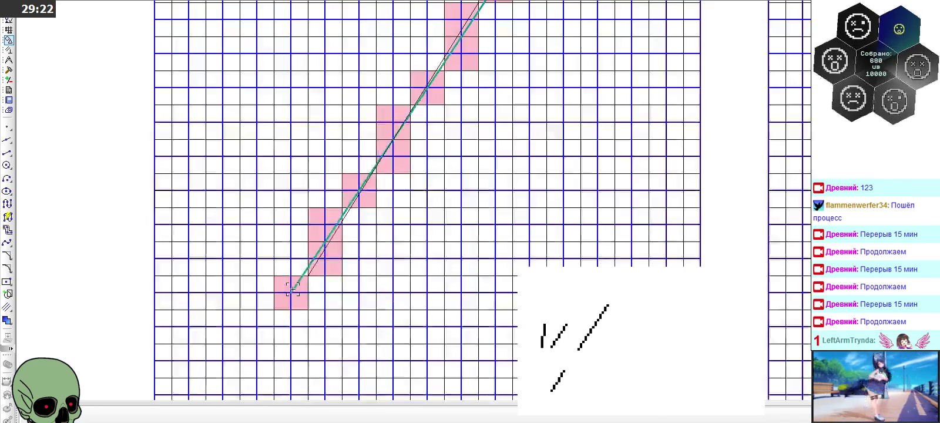
{"action": "scroll", "coordinate": [292, 289], "scroll_direction": "up", "scroll_amount": 1}
{"action": "scroll", "coordinate": [292, 289], "scroll_direction": "down", "scroll_amount": 3}
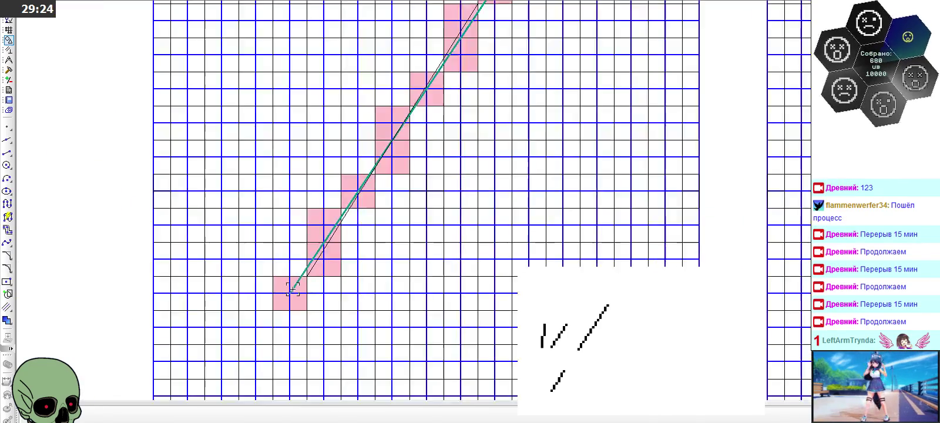
{"action": "scroll", "coordinate": [292, 289], "scroll_direction": "up", "scroll_amount": 4}
{"action": "scroll", "coordinate": [292, 289], "scroll_direction": "down", "scroll_amount": 2}
{"action": "scroll", "coordinate": [292, 289], "scroll_direction": "down", "scroll_amount": 3}
{"action": "scroll", "coordinate": [292, 289], "scroll_direction": "up", "scroll_amount": 2}
{"action": "scroll", "coordinate": [291, 289], "scroll_direction": "down", "scroll_amount": 2}
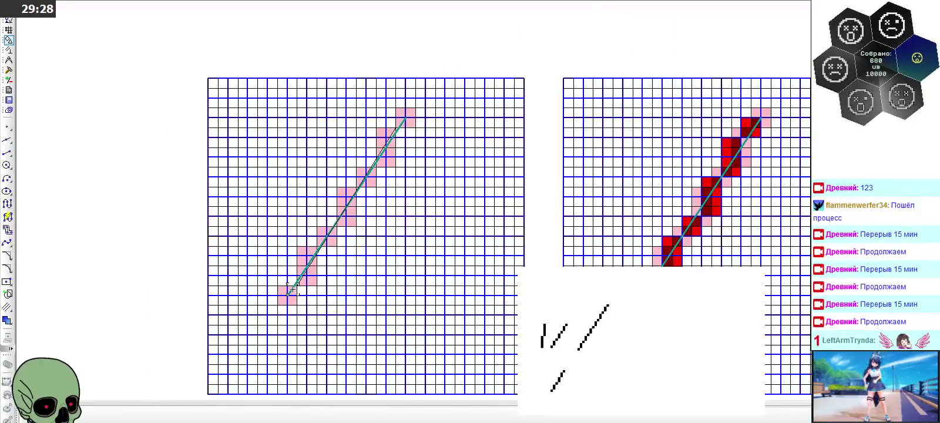